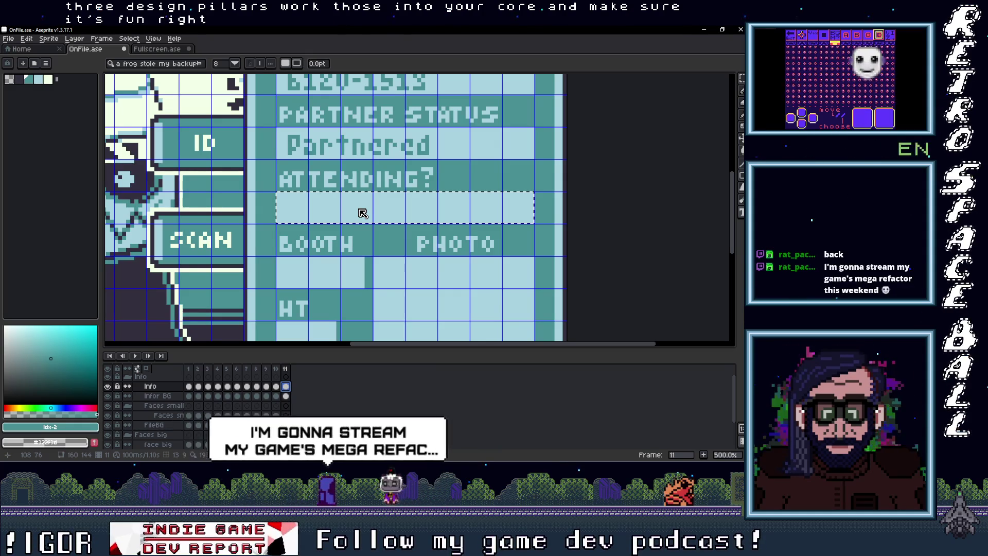
Type 'Yes' into the field under ATTENDING? and commit it to the canvas.
text(yes)
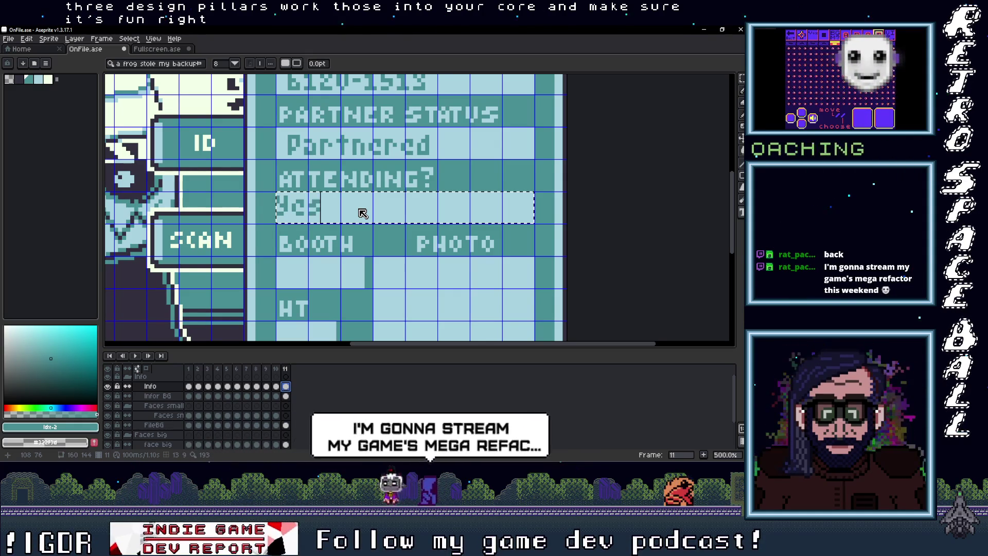
key(Return)
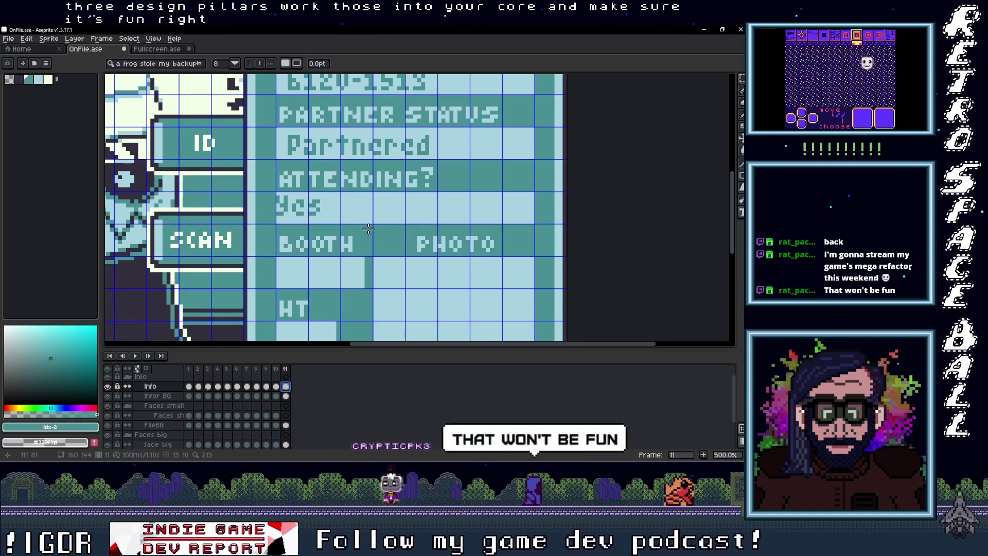
Select the Yes text with the rectangular marquee and drop it into line with the other card entries.
key(m)
drag(277, 194, 330, 226)
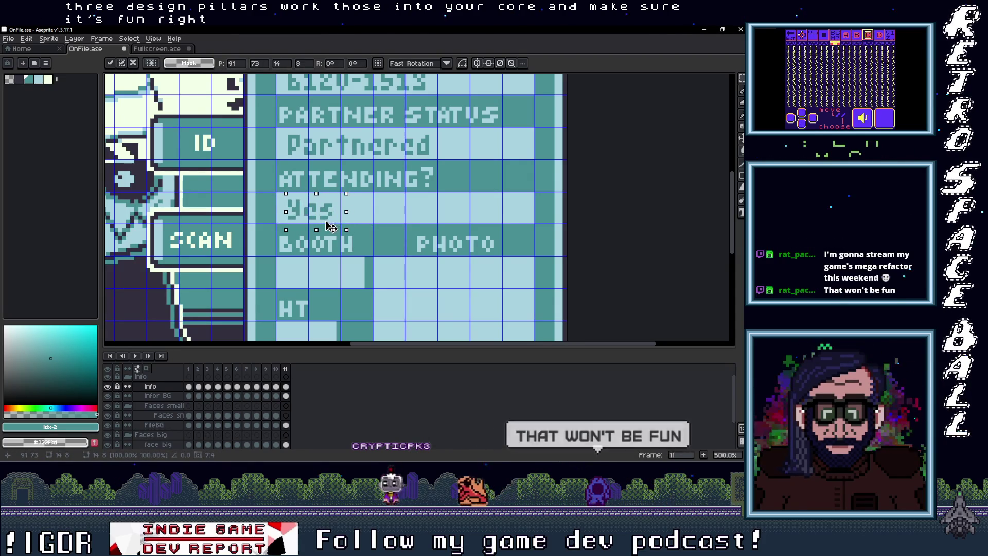
click(371, 232)
scroll(370, 233, down, 2)
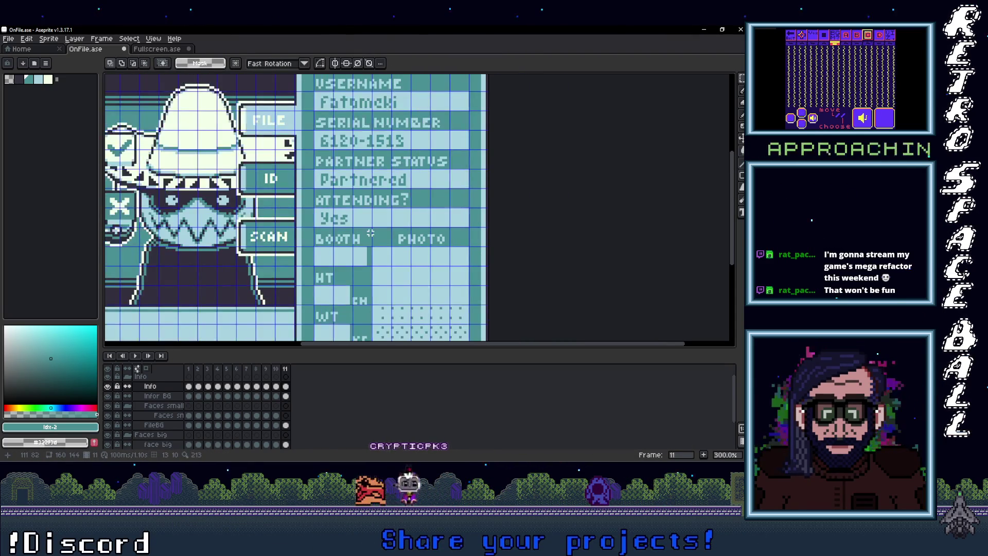
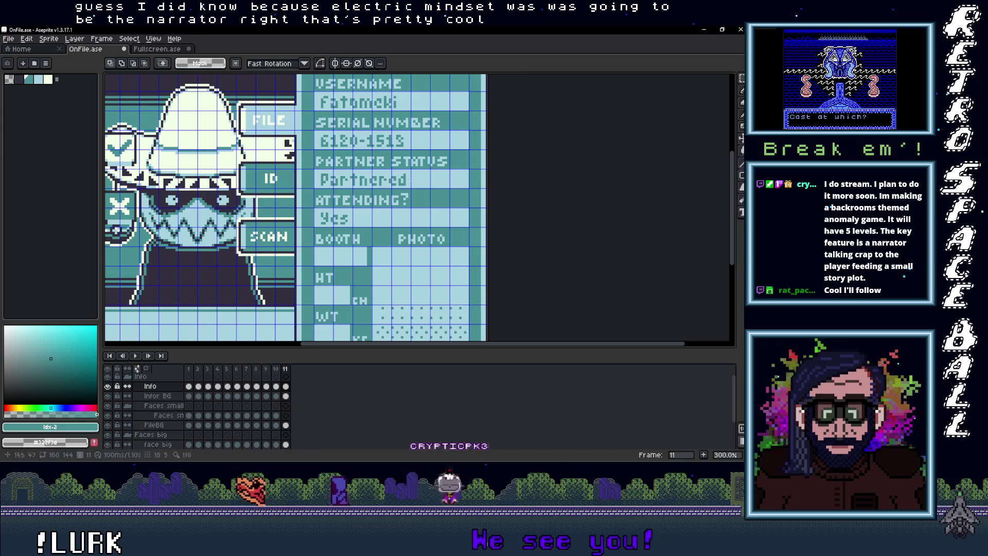
Write F-01 in a text box under the card's BOOTH label.
scroll(375, 235, down, 1)
drag(375, 235, 377, 245)
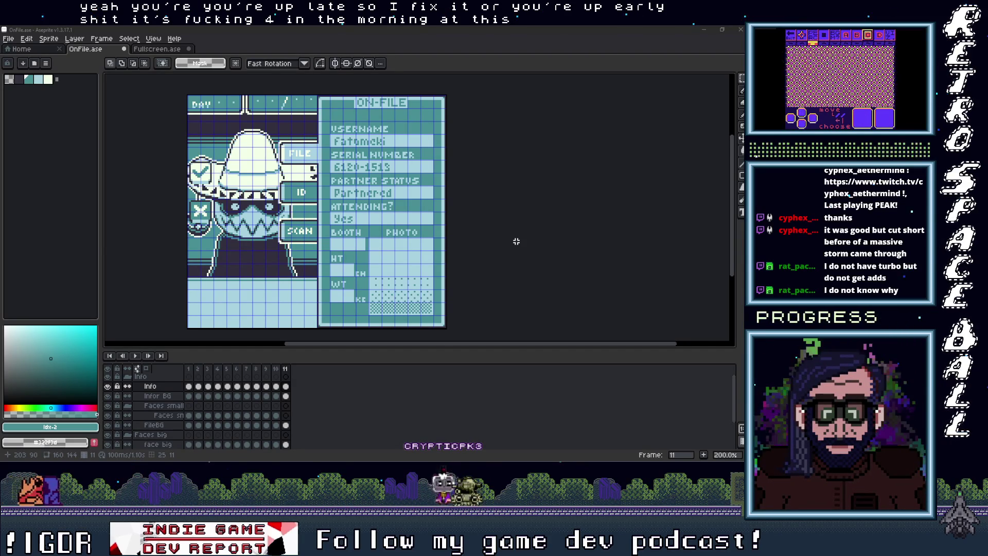
scroll(516, 241, up, 2)
scroll(527, 223, down, 2)
scroll(526, 283, down, 1)
scroll(508, 261, up, 1)
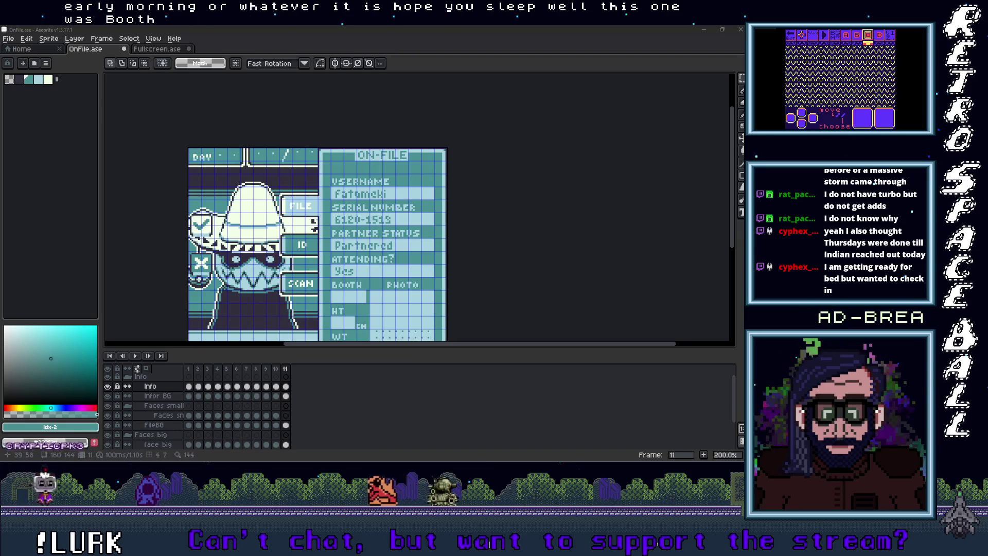
scroll(360, 223, up, 2)
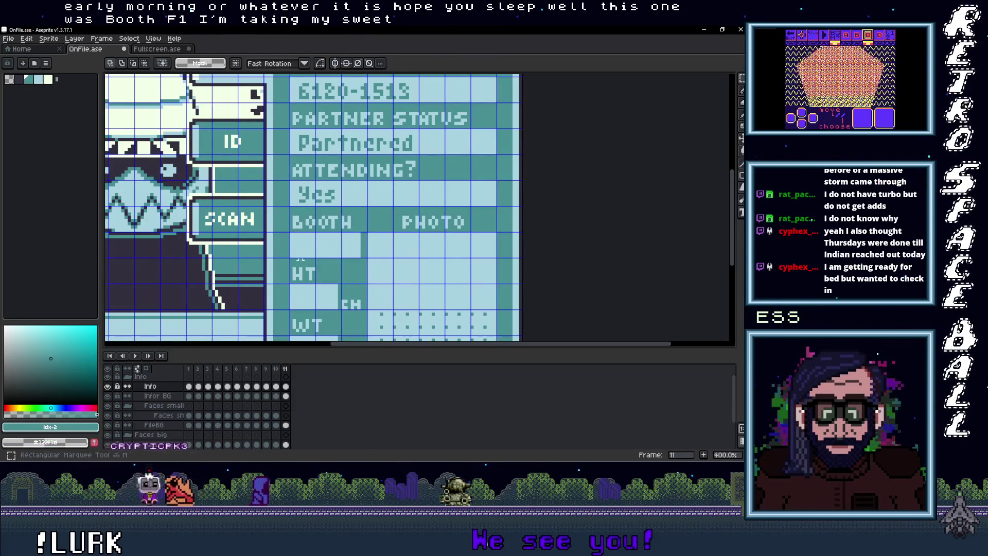
key(t)
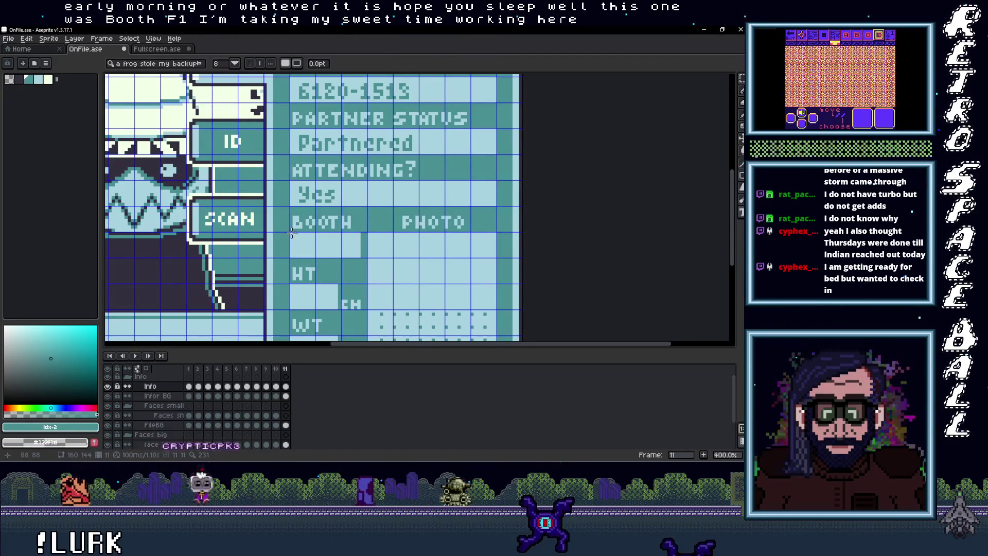
drag(291, 232, 360, 258)
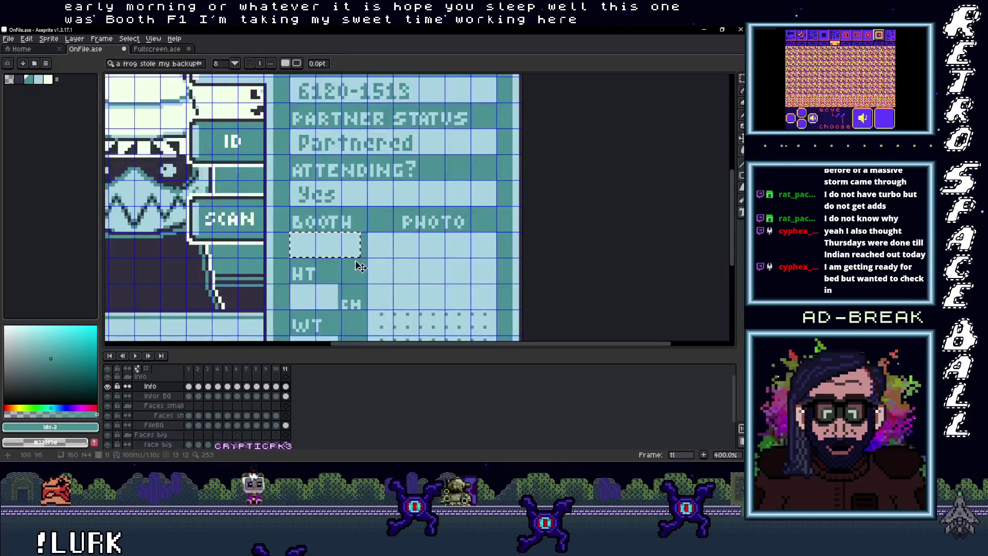
text(F-01)
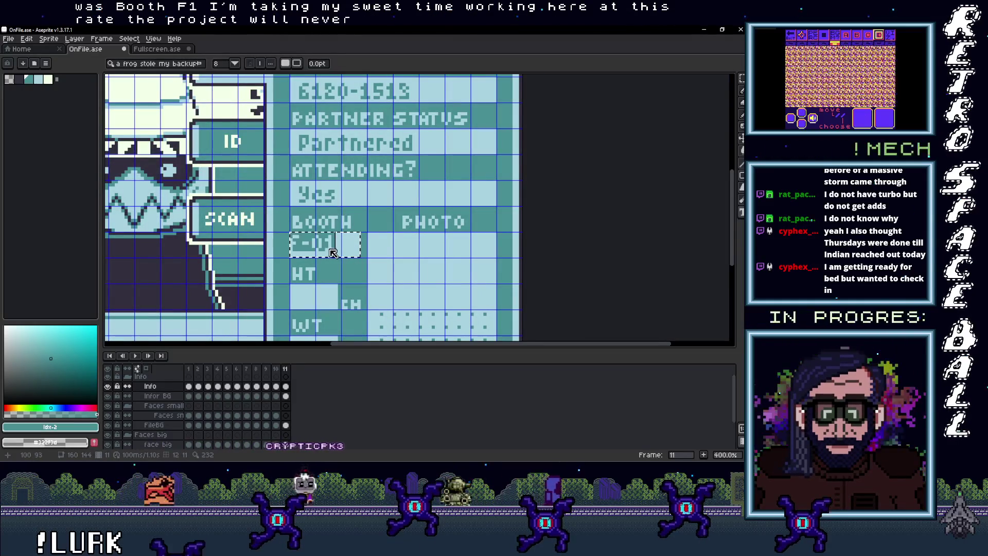
key(Return)
Nudge the F-01 text one pixel right and one pixel down, then deselect.
scroll(332, 250, up, 2)
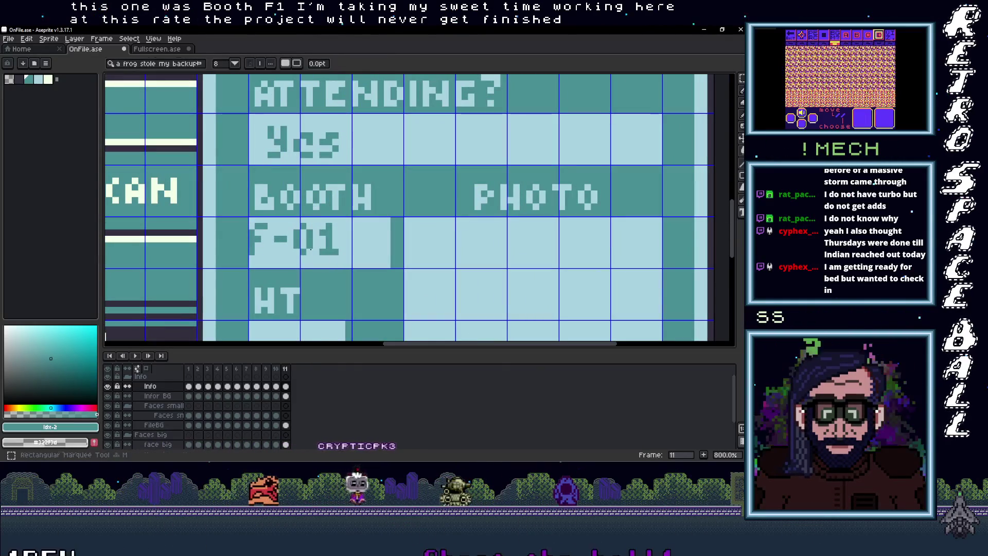
key(m)
drag(247, 214, 341, 257)
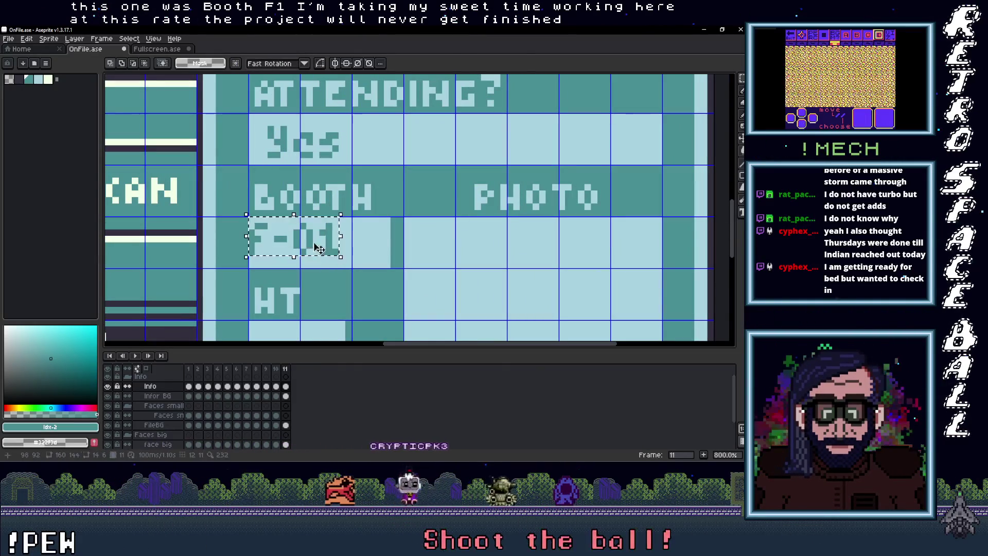
key(Right)
key(Right)
key(Right)
key(Down)
key(ctrl+d)
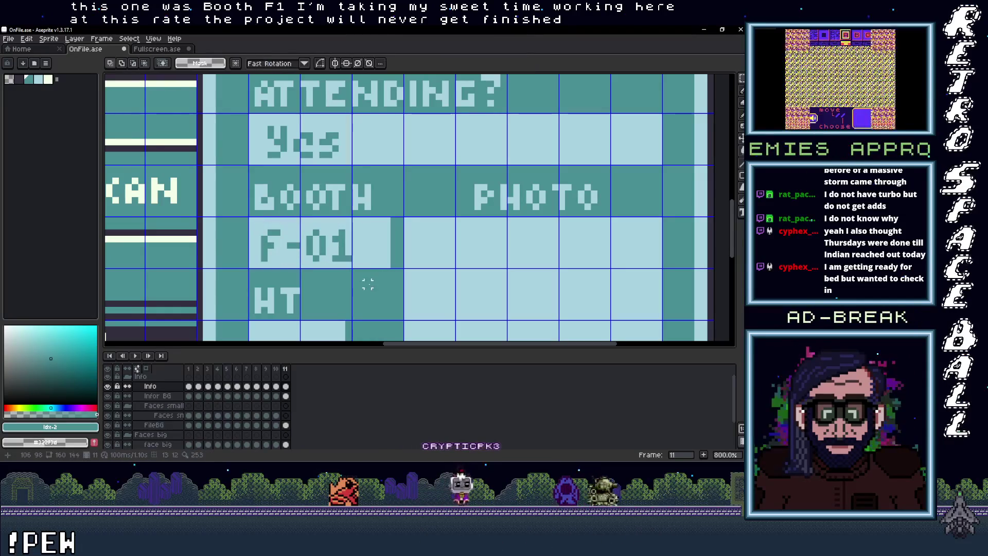
scroll(383, 275, down, 4)
scroll(349, 233, up, 2)
scroll(349, 233, down, 2)
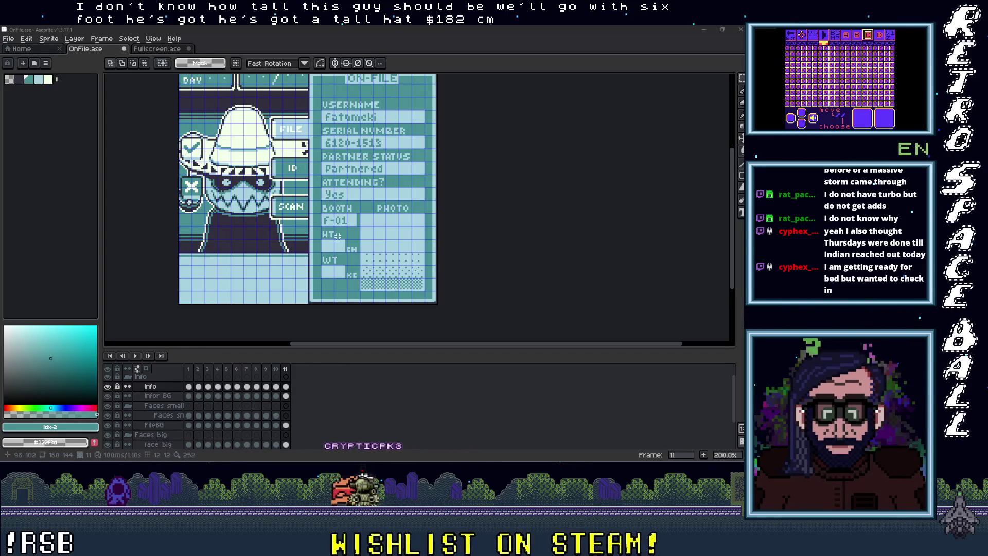
Enter 182 in the HT field beside the cm unit and deselect.
scroll(334, 237, up, 1)
scroll(326, 244, up, 1)
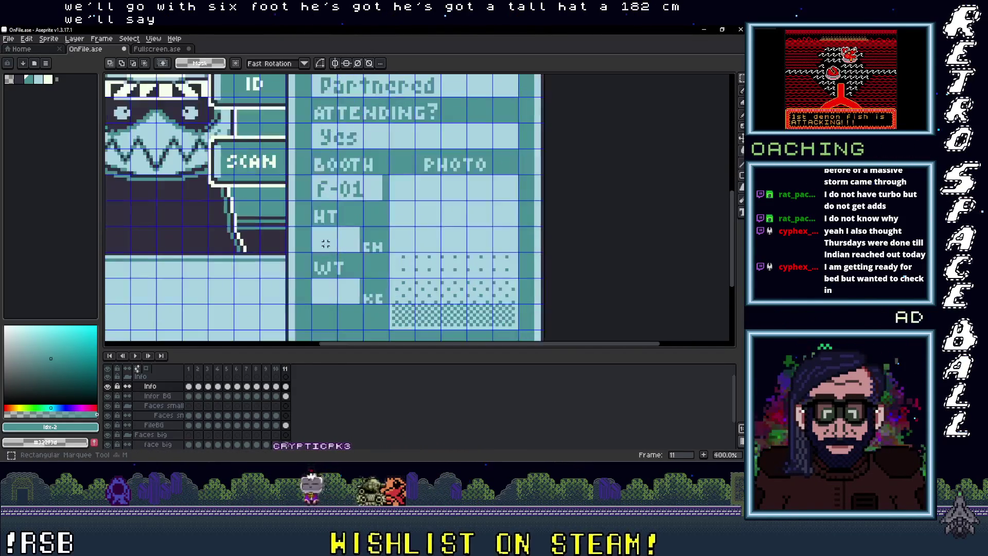
scroll(326, 244, up, 1)
key(t)
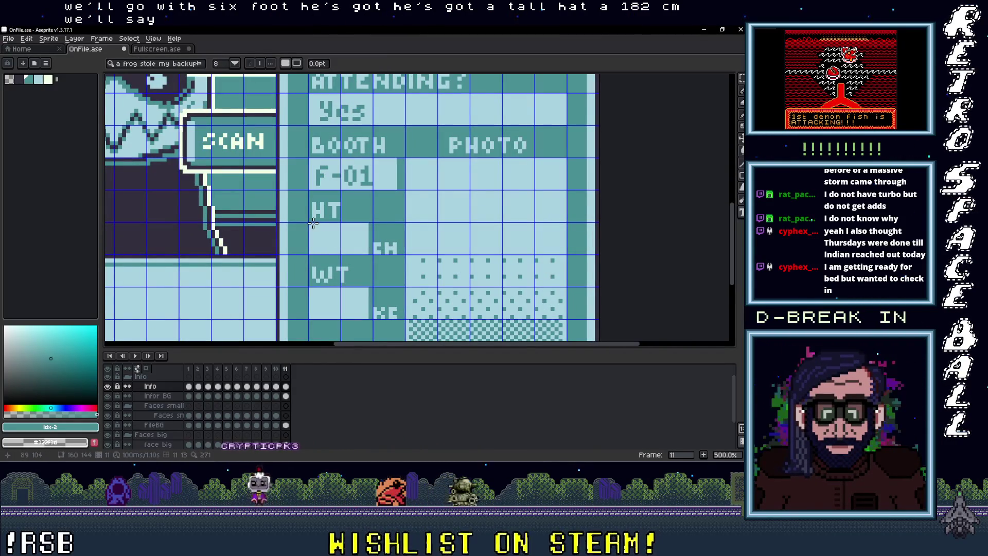
drag(311, 222, 370, 254)
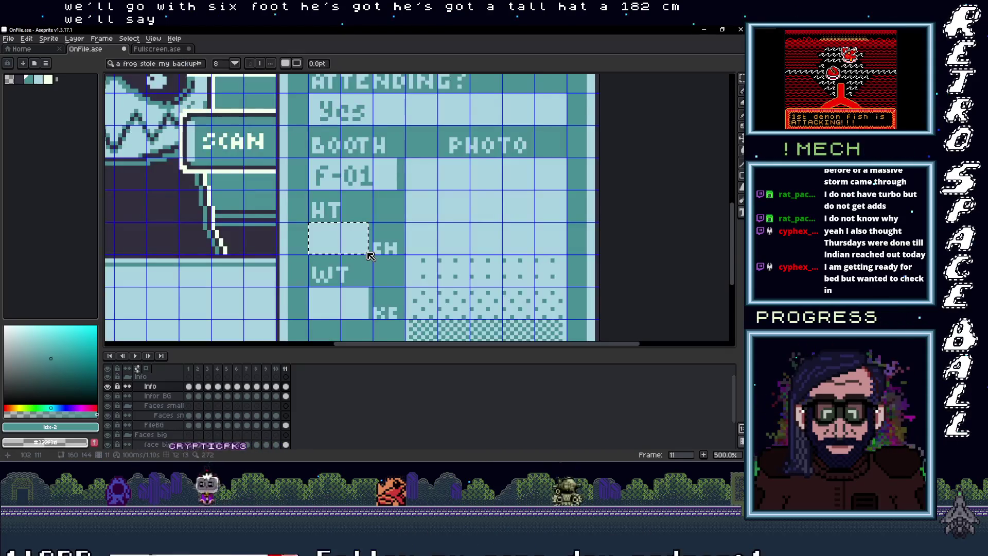
text(182)
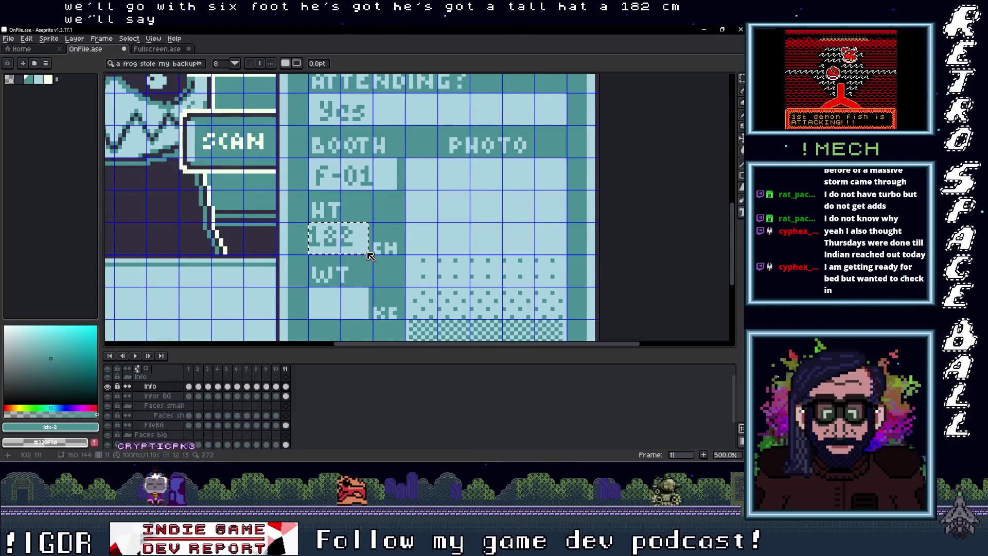
scroll(369, 255, up, 2)
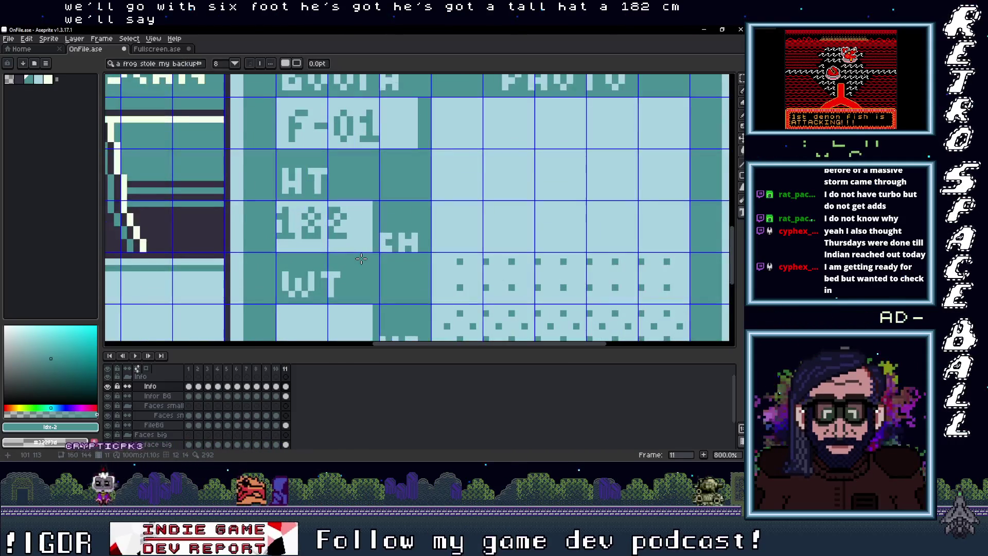
key(Return)
drag(279, 206, 355, 248)
key(ctrl+d)
scroll(340, 234, down, 3)
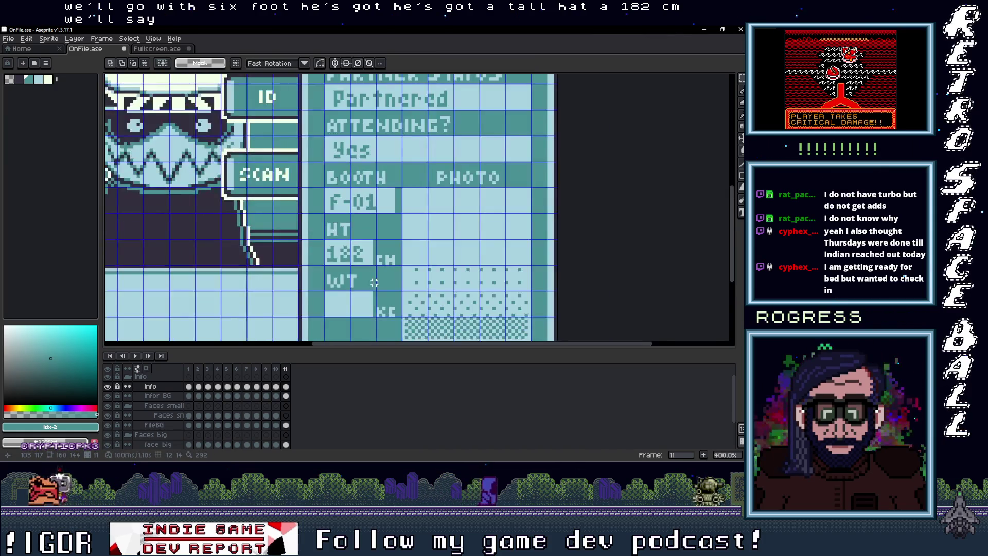
scroll(340, 235, up, 1)
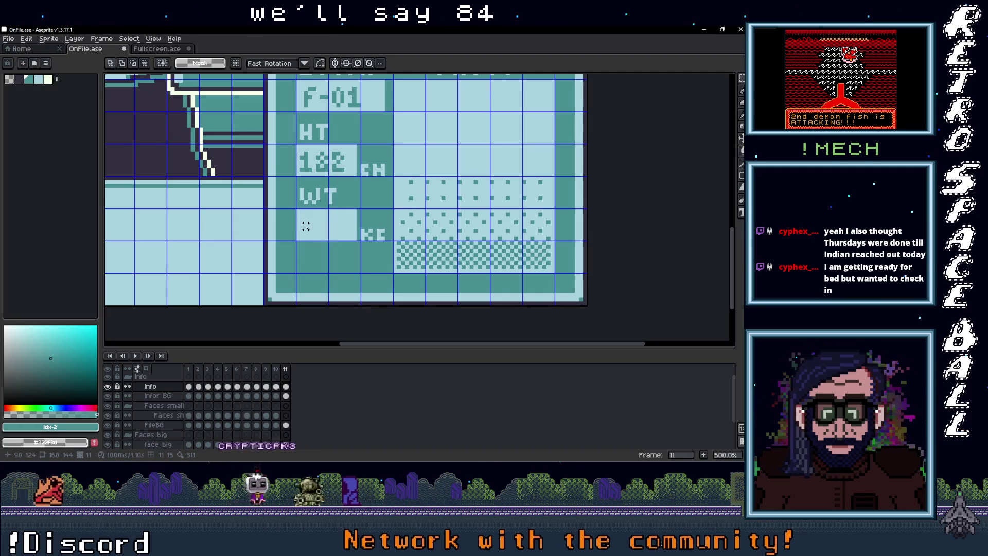
Write 84 in a text box inside the card's WT field.
drag(297, 210, 346, 234)
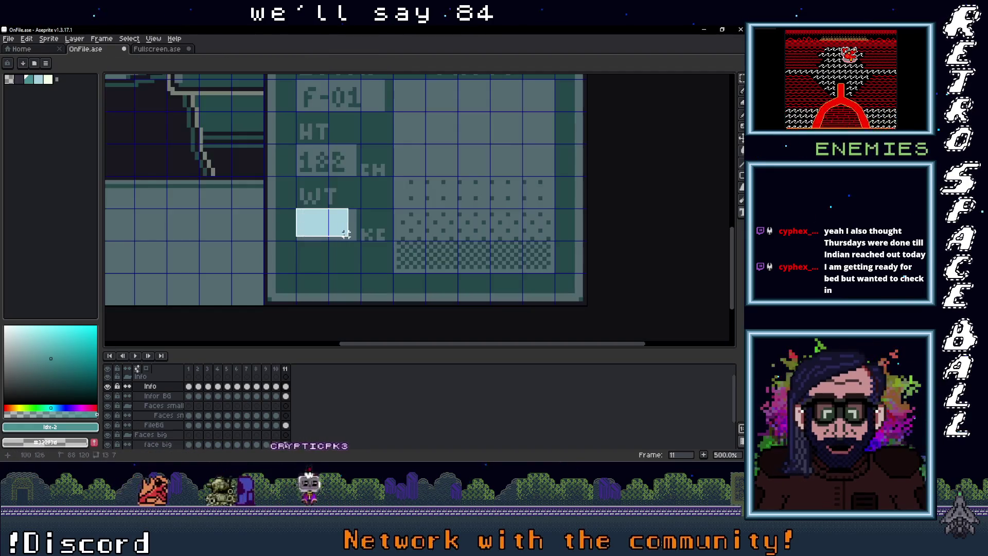
click(303, 218)
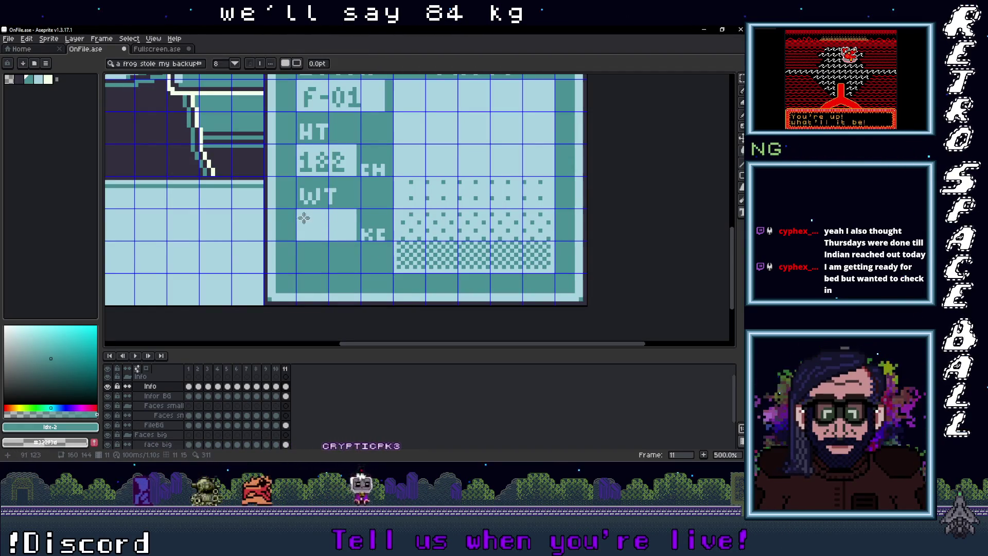
drag(298, 210, 356, 240)
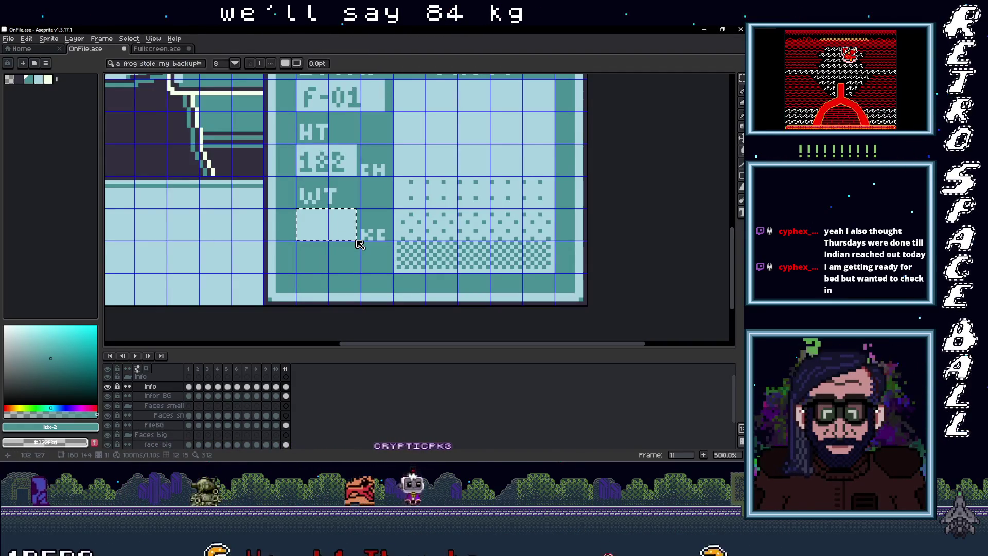
text(84)
key(Return)
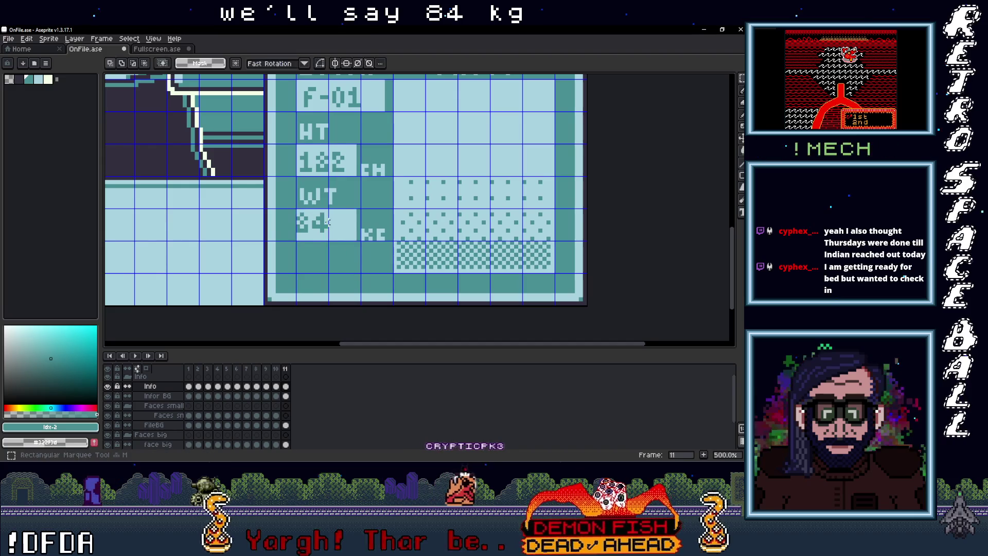
Select the 84 digits and fine-tune their position with arrow nudges before committing.
mouse_move(294, 207)
mouse_down()
mouse_move(330, 238)
mouse_move(320, 229)
mouse_up()
key(Left)
key(Right)
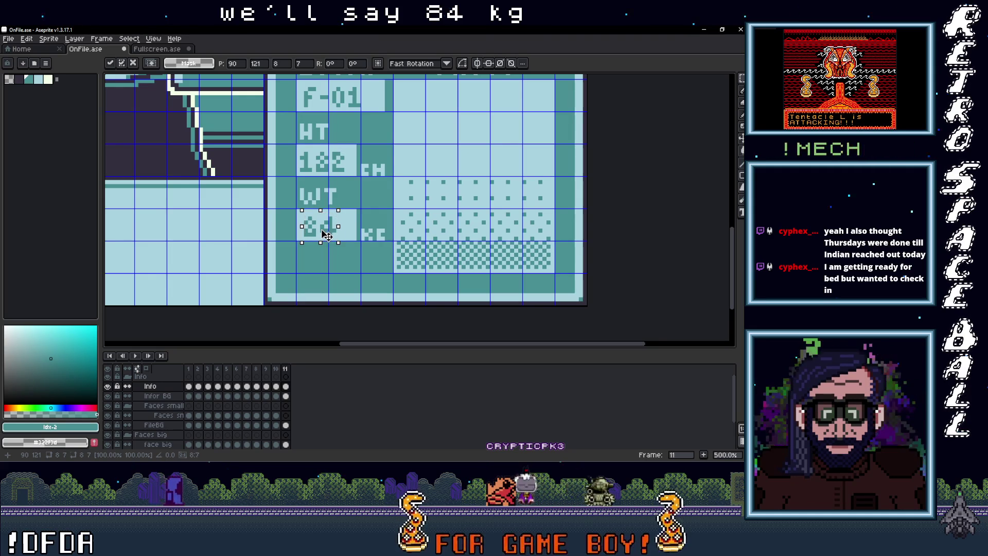
key(Return)
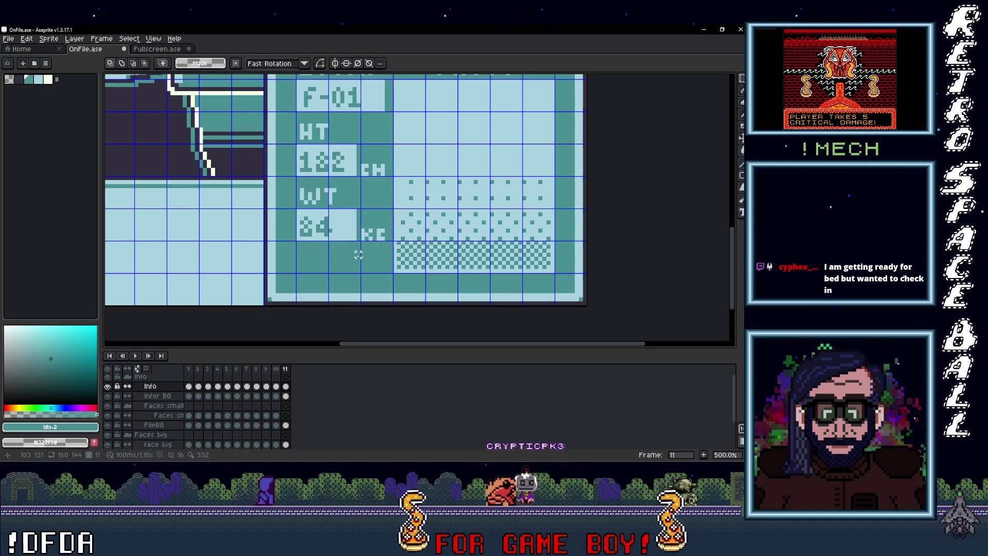
scroll(353, 254, down, 4)
scroll(379, 242, up, 3)
scroll(305, 226, down, 1)
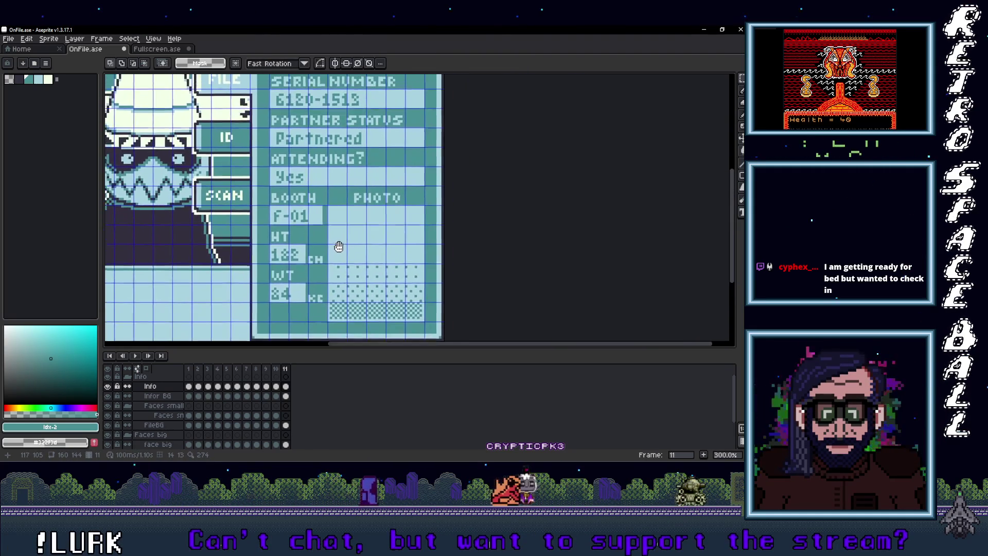
scroll(306, 227, down, 2)
scroll(314, 247, up, 2)
Take the sombrero face from frame 13, layer 40 in Fullscreen.ase, then return to OnFile.ase.
scroll(320, 266, down, 1)
click(157, 49)
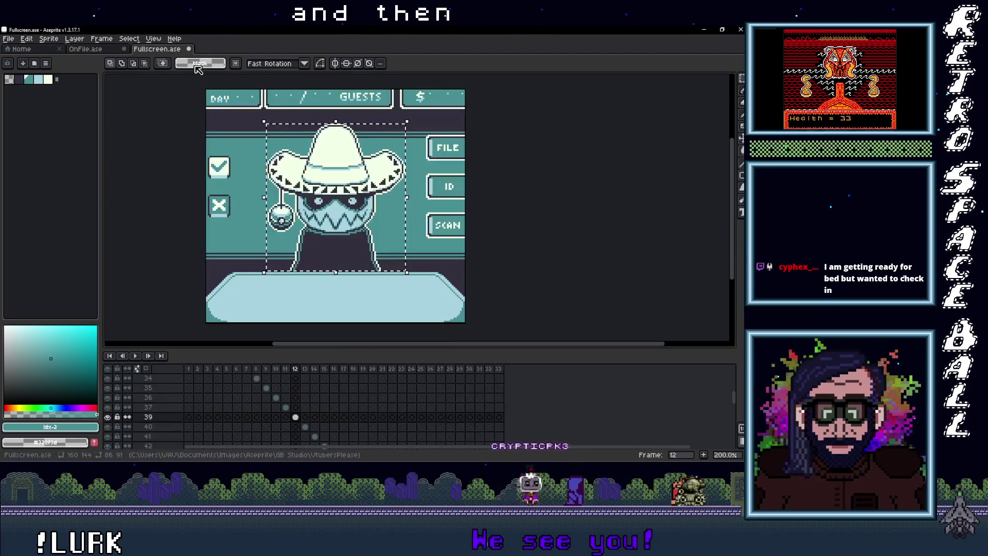
click(305, 427)
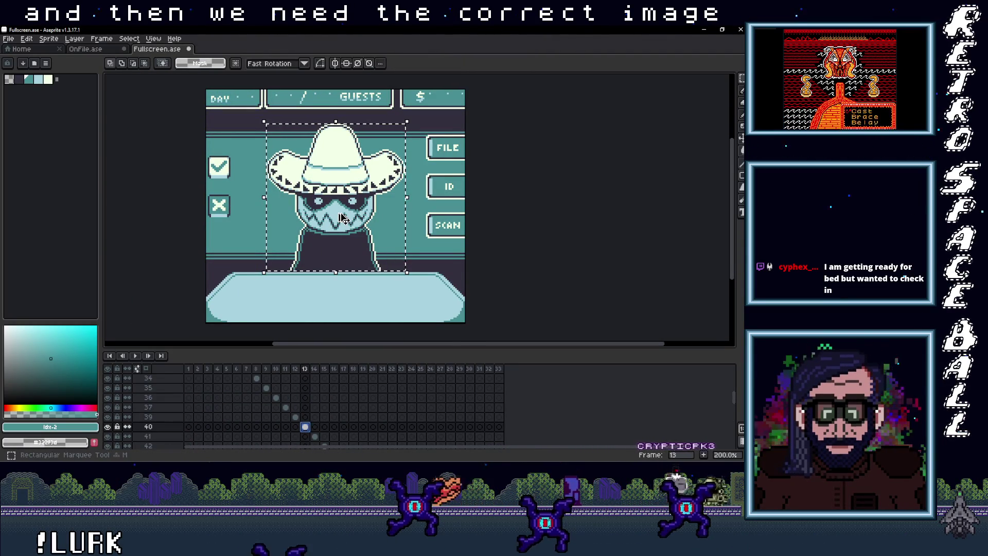
key(ctrl+shift+Tab)
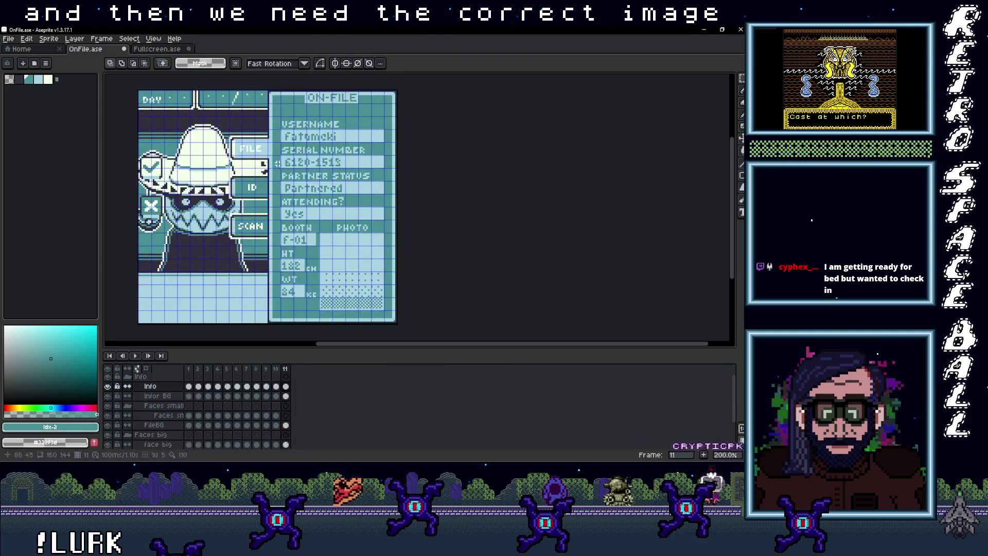
Paste the sombrero face onto the Faces small layer and place it inside the PHOTO box.
click(286, 415)
key(ctrl+v)
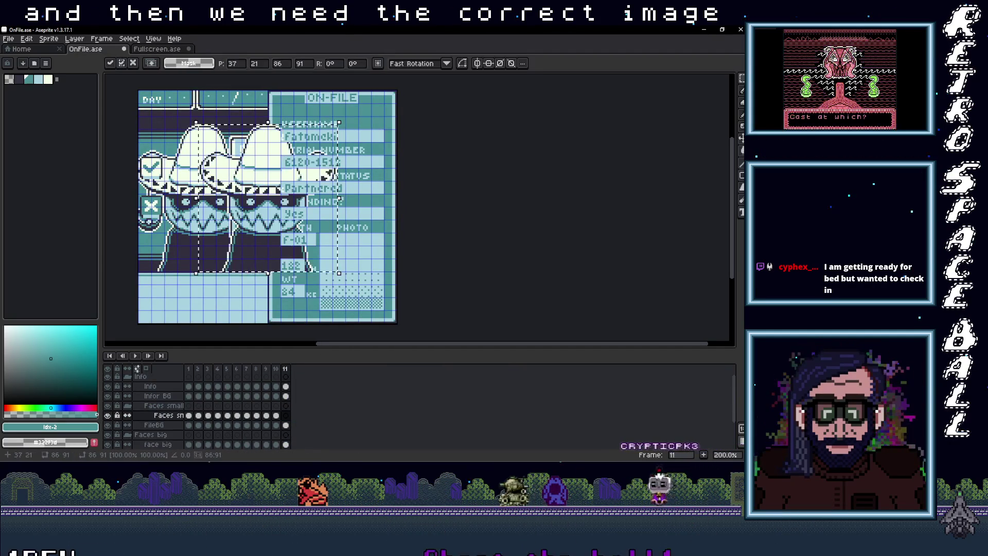
drag(274, 192, 358, 270)
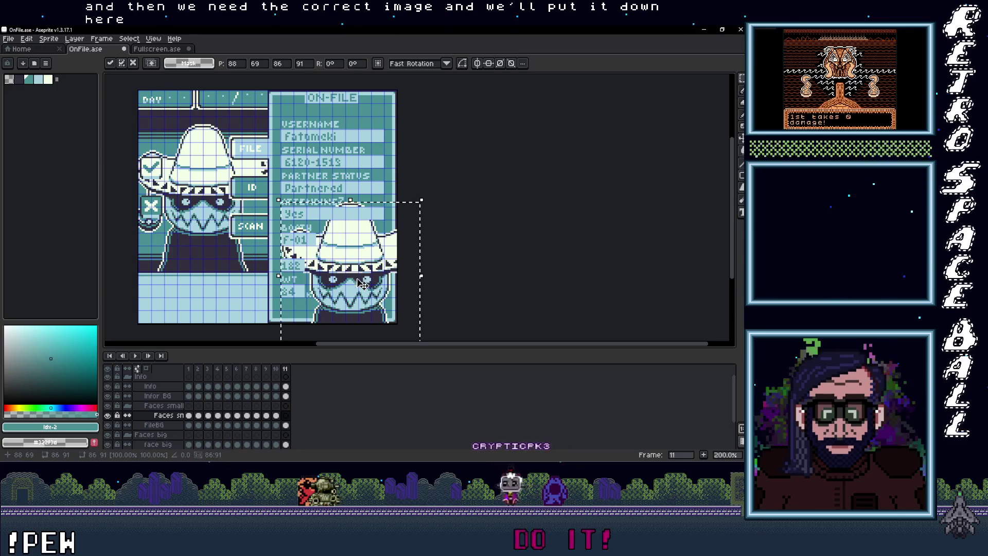
scroll(357, 270, up, 2)
drag(344, 230, 347, 230)
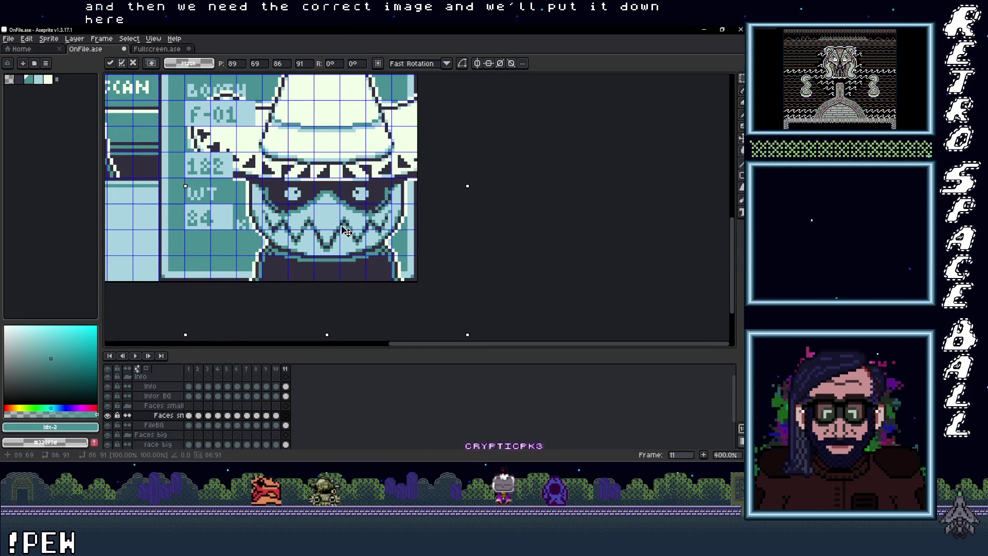
click(479, 291)
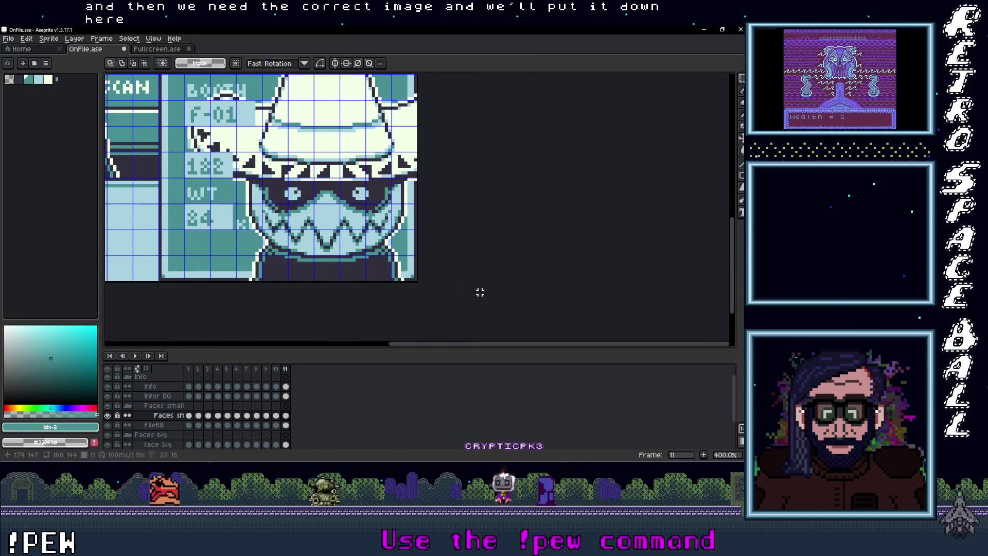
Drop a stray bottom-strip selection and cancel the accidental move, restoring the card artwork.
scroll(360, 284, up, 1)
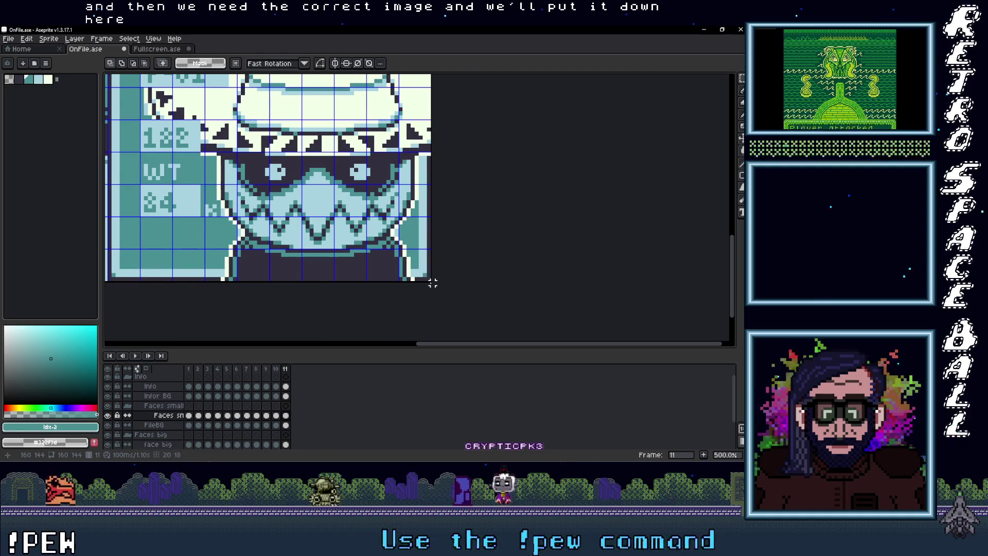
drag(428, 282, 203, 247)
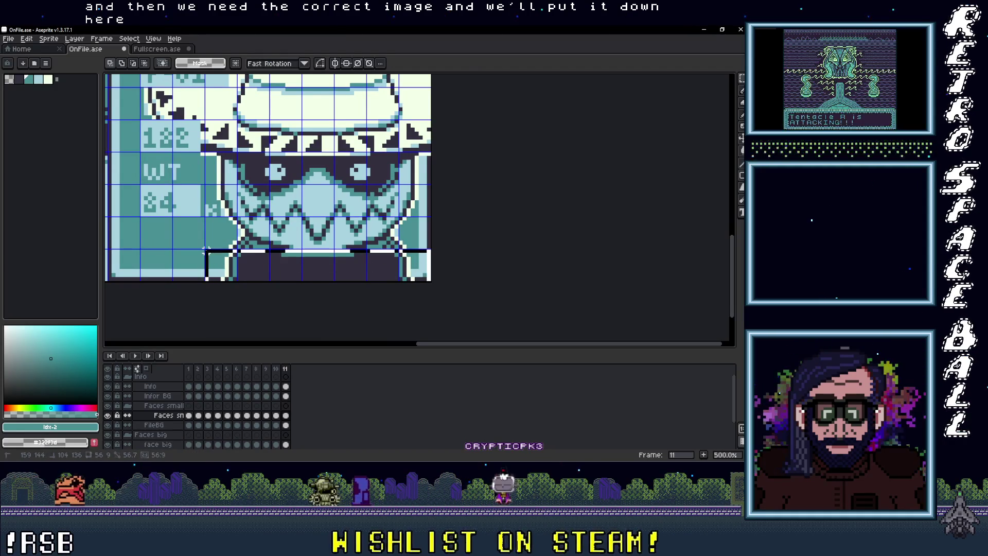
scroll(332, 237, up, 2)
key(ctrl+d)
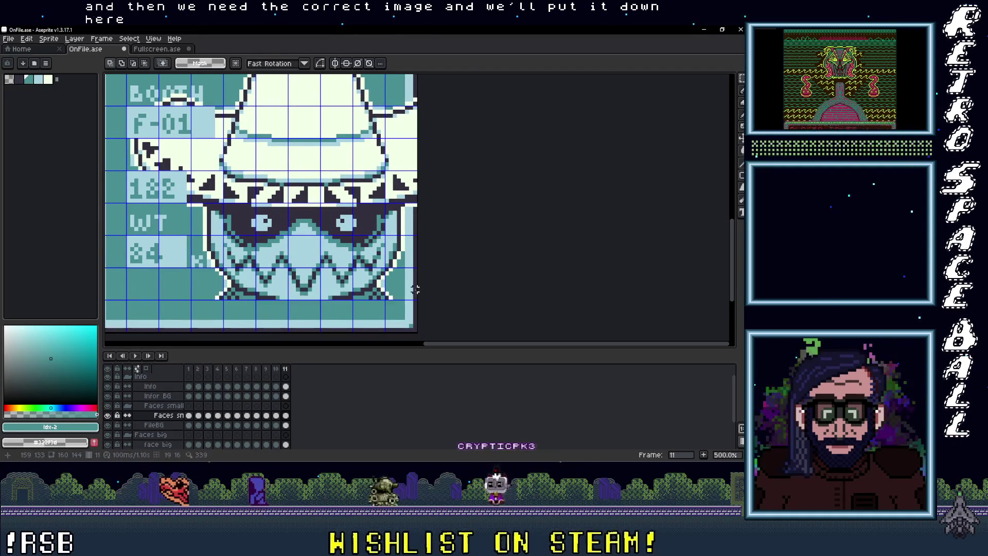
mouse_move(384, 297)
mouse_down()
mouse_move(463, 103)
mouse_move(475, 142)
mouse_up()
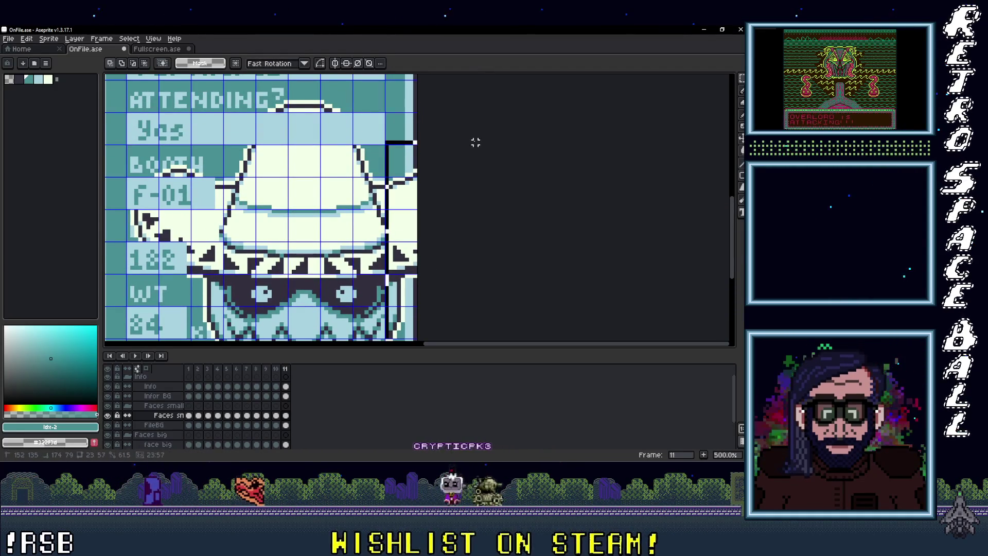
drag(475, 78, 463, 100)
scroll(464, 100, down, 3)
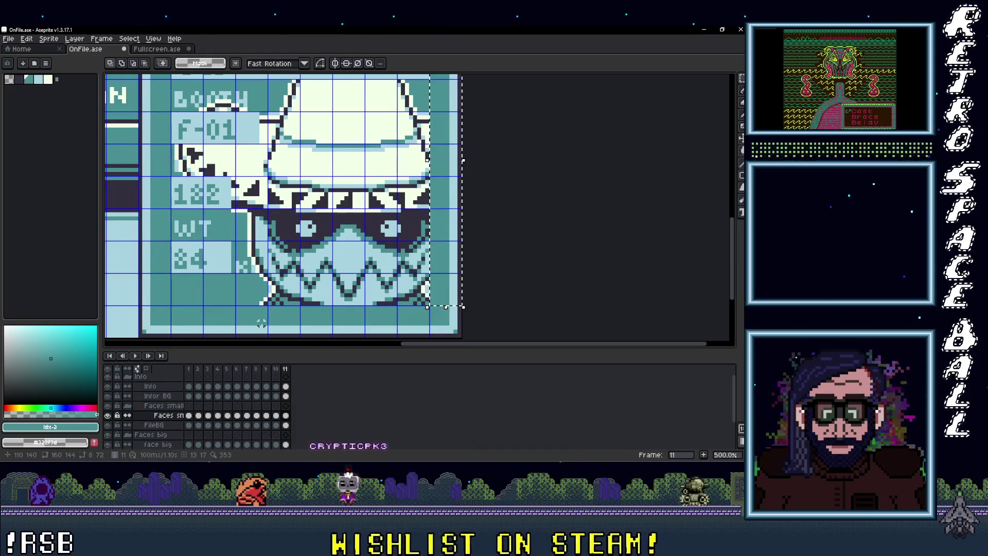
mouse_move(265, 322)
mouse_down()
mouse_move(203, 88)
mouse_move(188, 220)
mouse_move(153, 94)
mouse_up()
key(Escape)
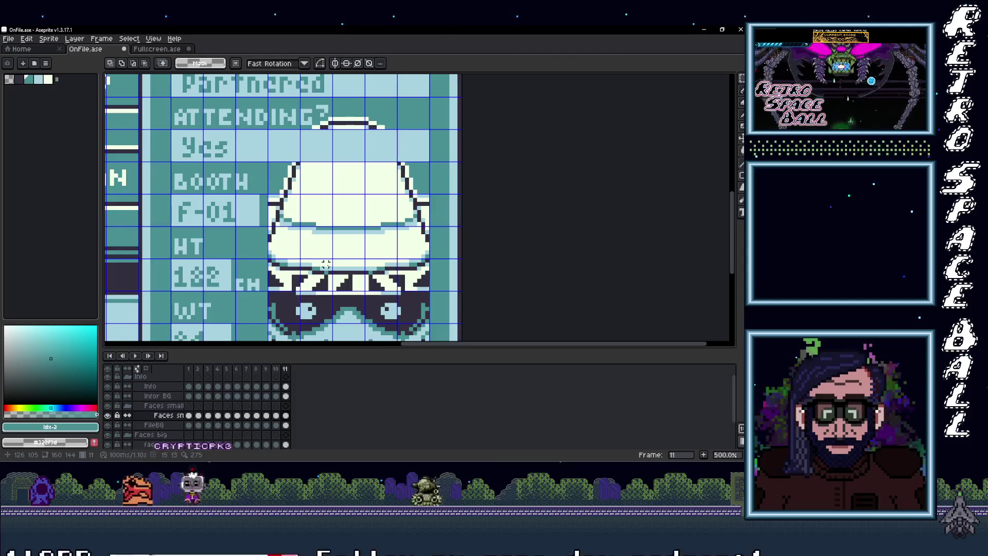
Zoom out and toggle the small face layer's visibility to check the placement.
key(minus)
key(minus)
click(108, 416)
click(107, 415)
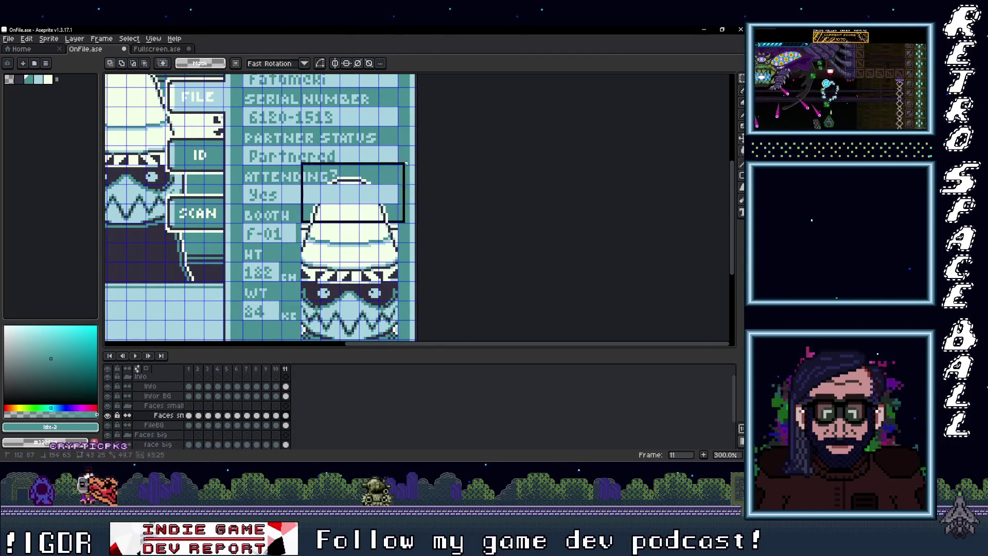
scroll(416, 250, down, 2)
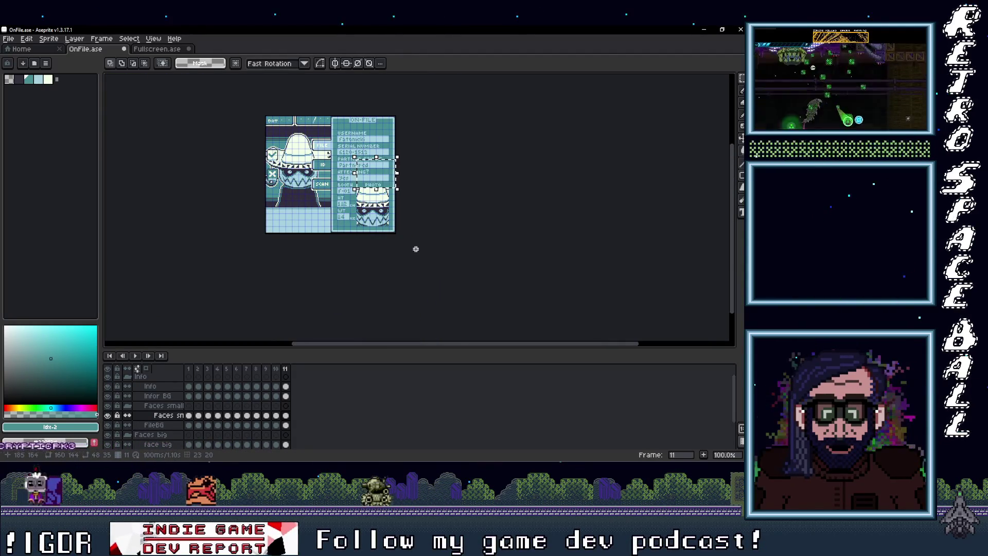
scroll(383, 211, up, 2)
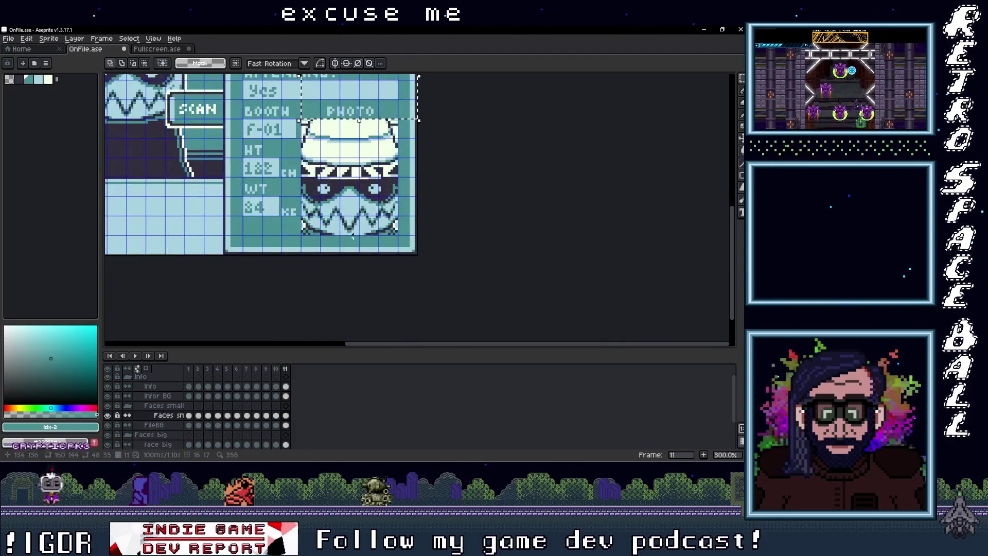
scroll(385, 249, up, 1)
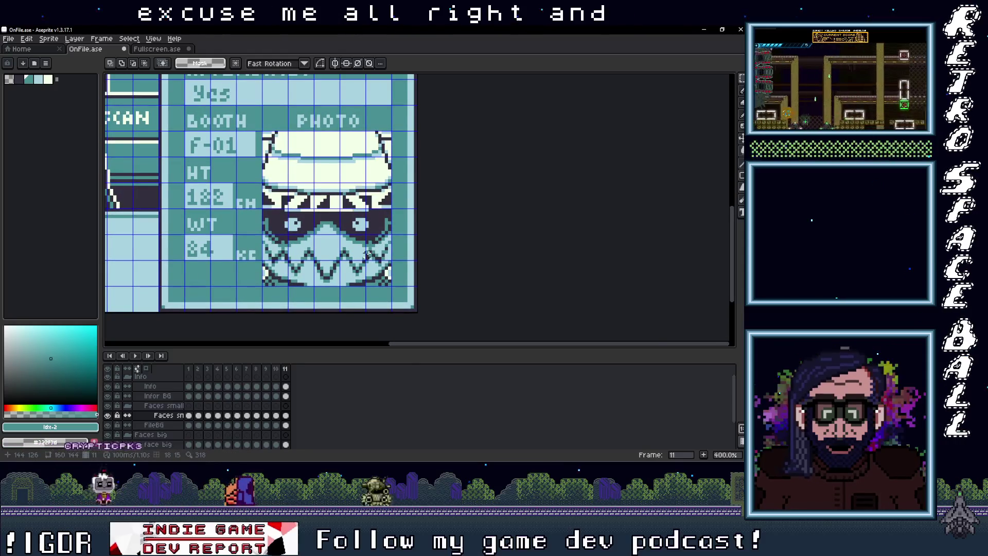
key(i)
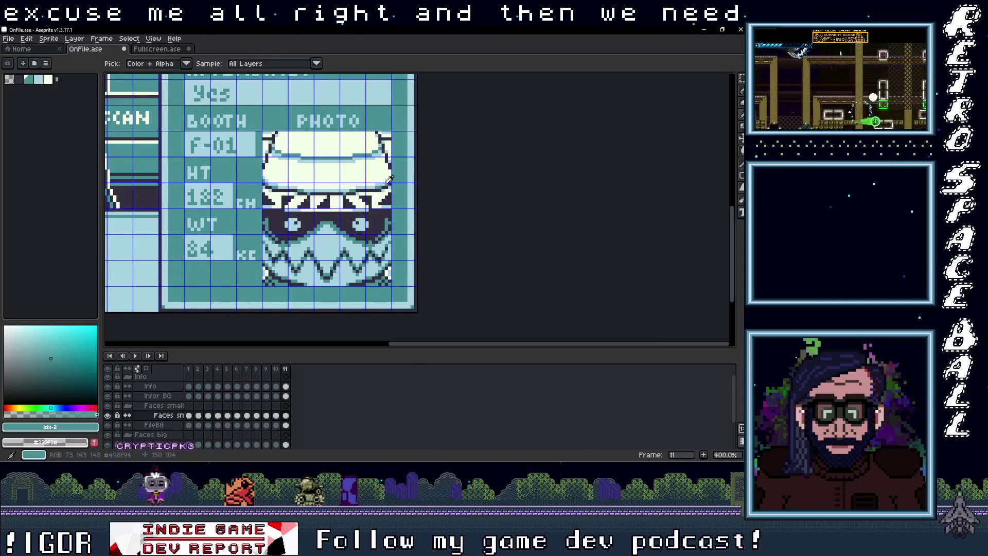
Draw light blue 1px lines along the photo's top and right edges.
click(391, 176)
key(b)
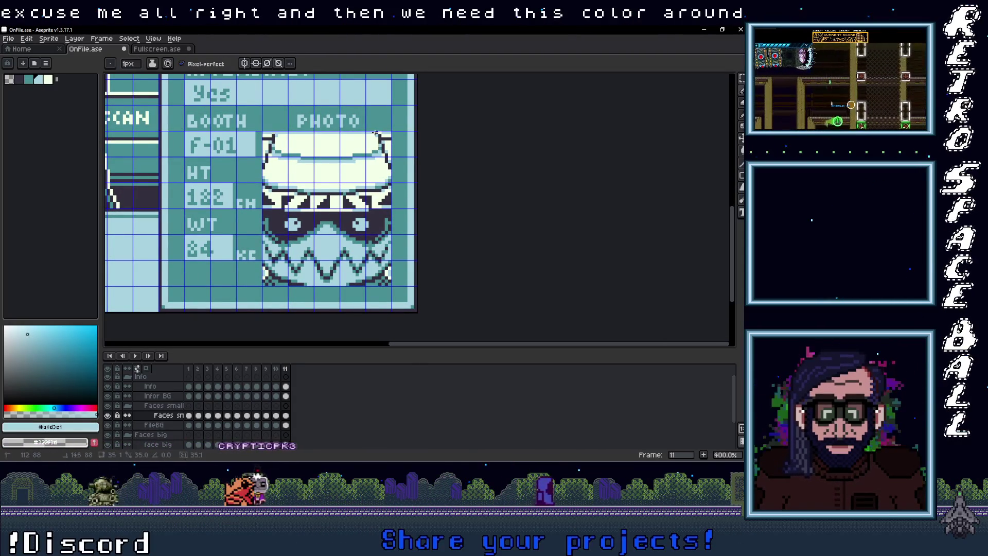
shift+click(389, 132)
shift+click(392, 283)
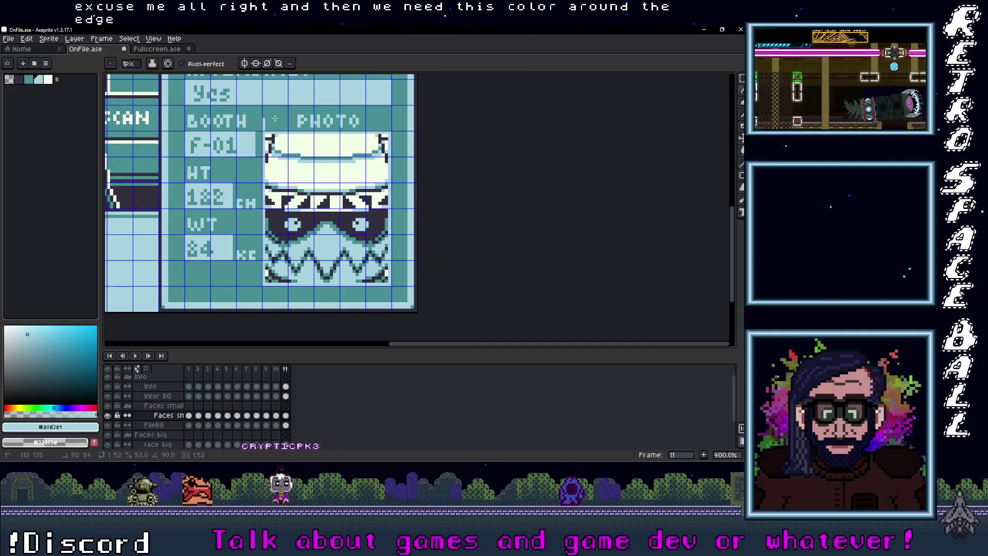
scroll(324, 179, up, 1)
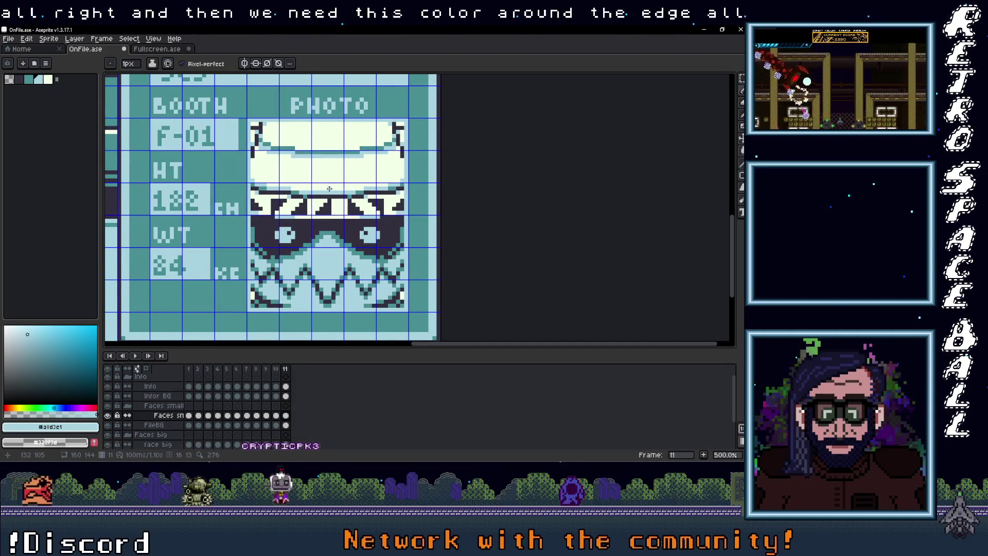
Fill the sombrero's white light blue and the glasses band teal.
key(g)
click(338, 173)
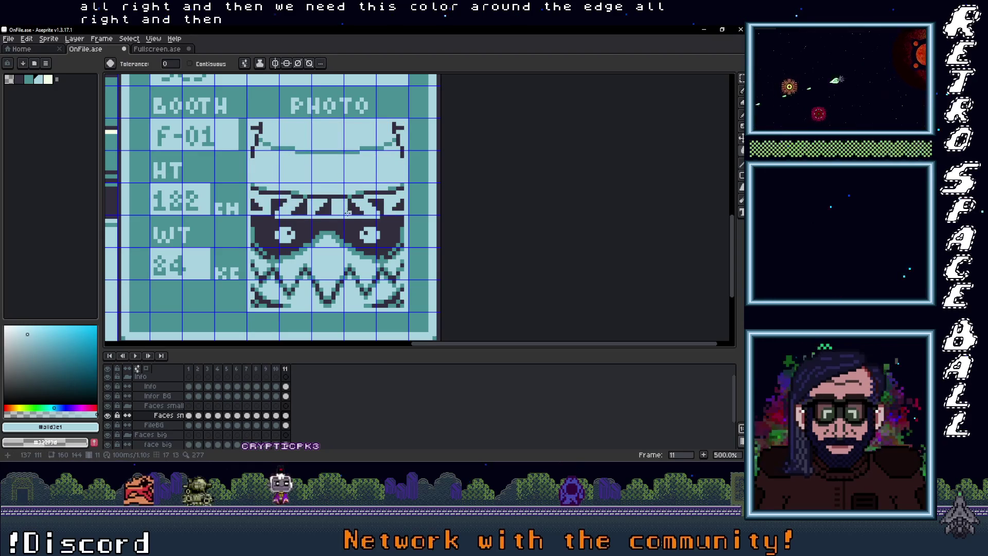
alt+click(355, 233)
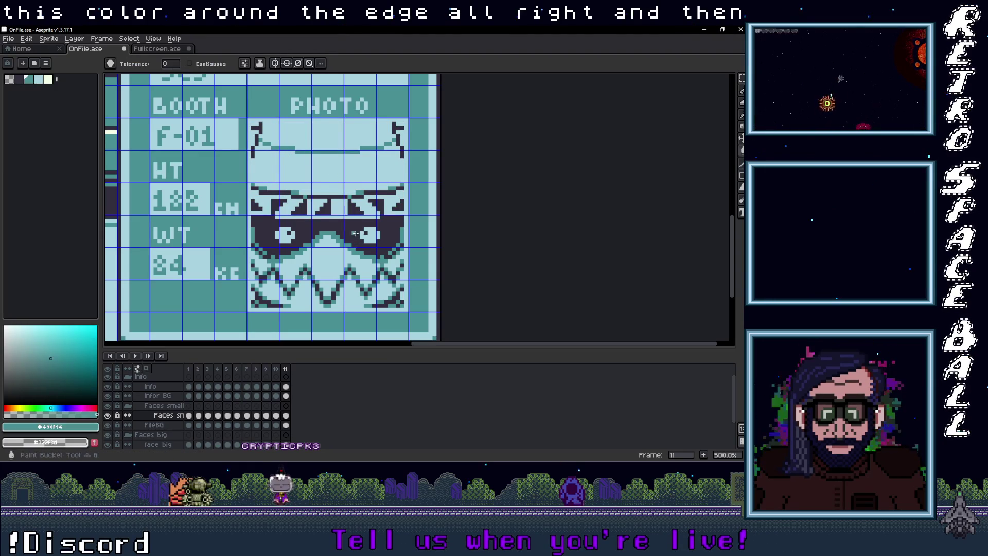
click(355, 233)
scroll(355, 233, down, 3)
scroll(405, 246, down, 1)
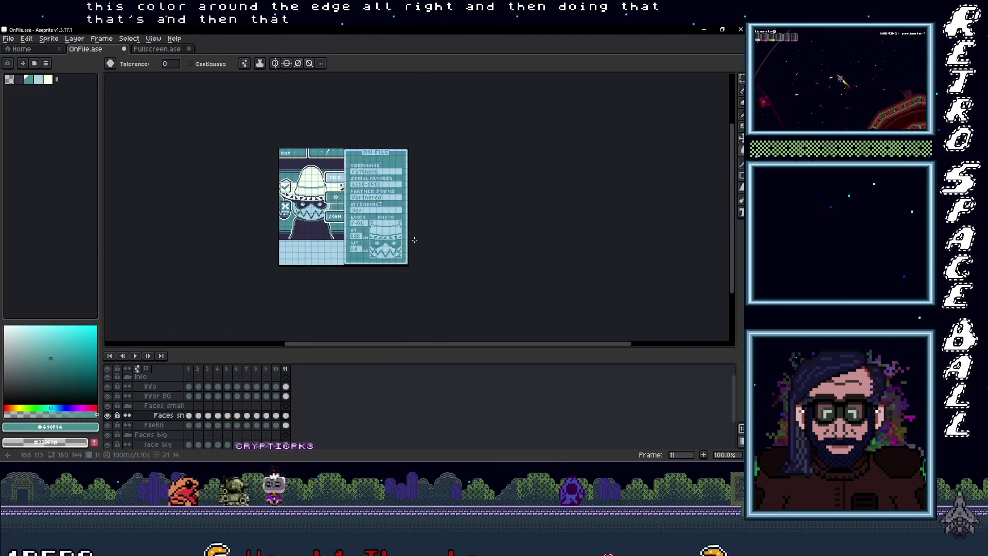
scroll(356, 239, up, 1)
scroll(355, 238, left, 3)
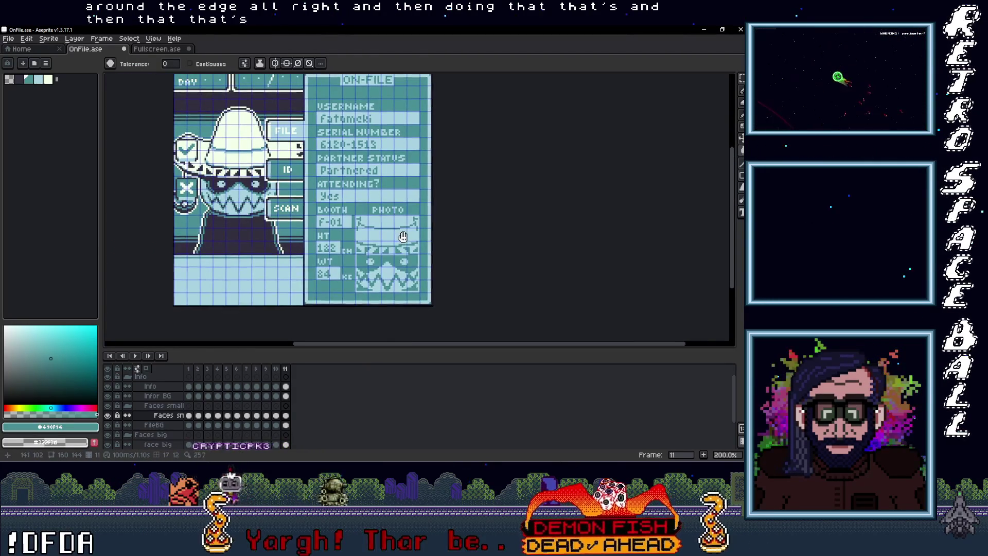
Add frame 12 after frame 11 and clear its face big cel.
right_click(286, 369)
click(309, 389)
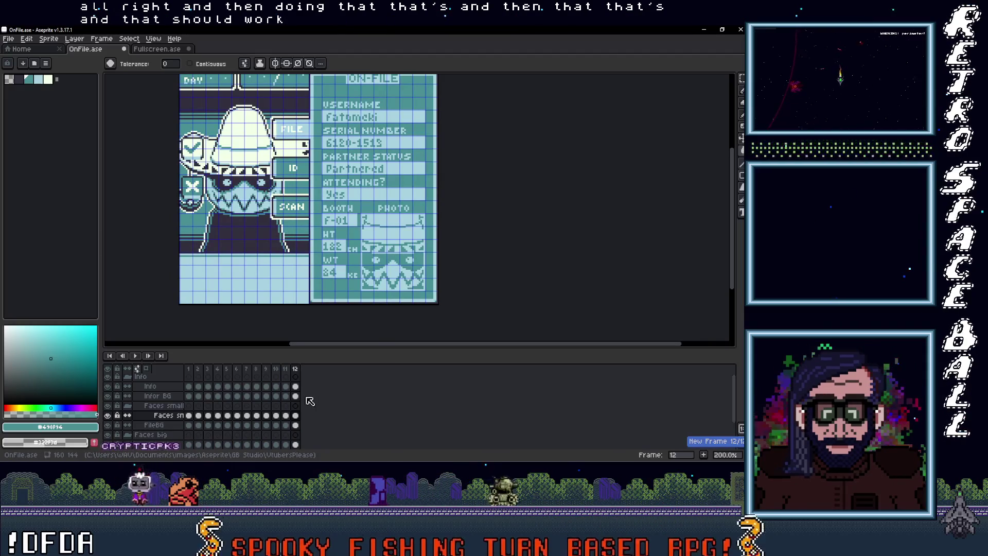
scroll(305, 427, down, 2)
click(295, 425)
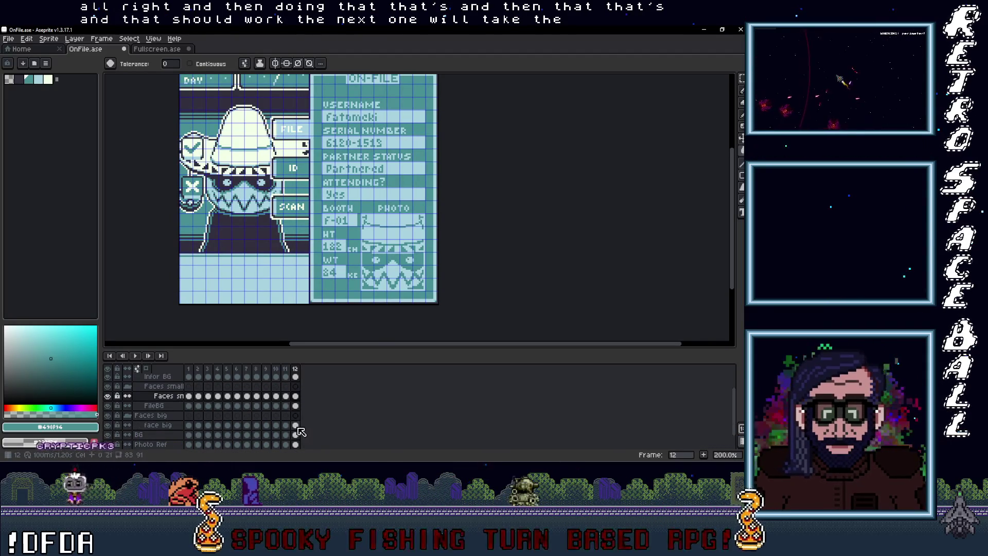
key(Delete)
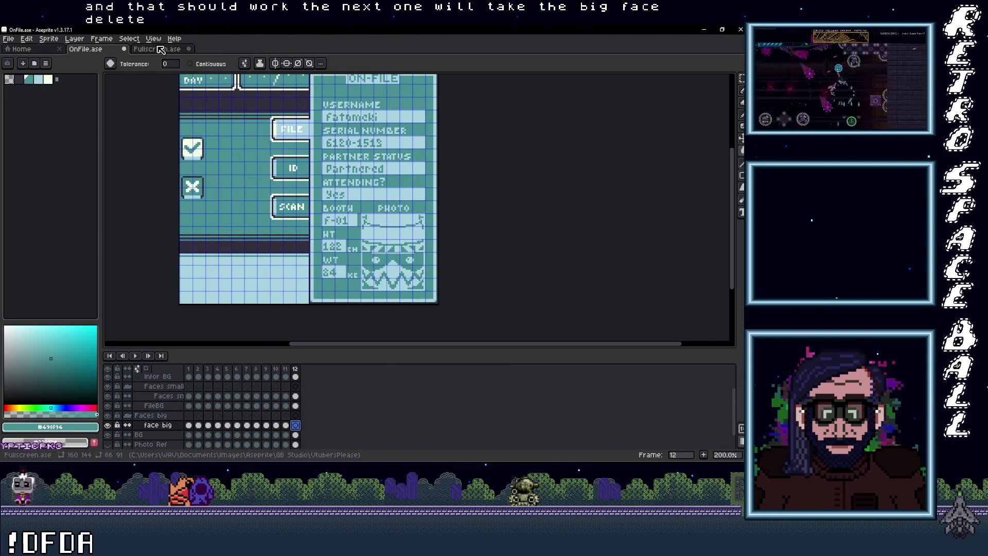
Copy the big sombrero face from Fullscreen.ase and paste it over the card's left panel in frame 12.
key(ctrl+Tab)
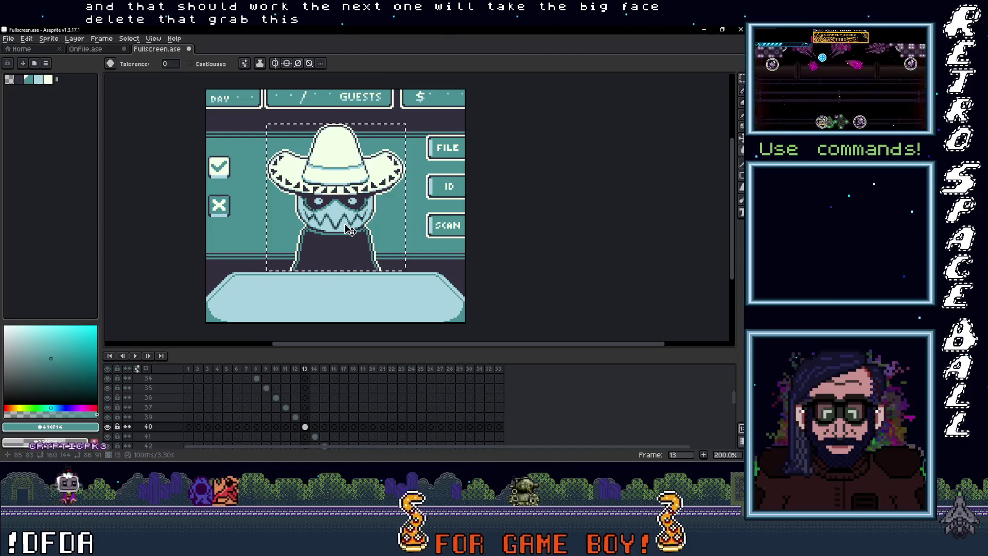
click(350, 229)
key(ctrl+Tab)
key(ctrl+v)
drag(294, 214, 229, 215)
scroll(242, 198, up, 3)
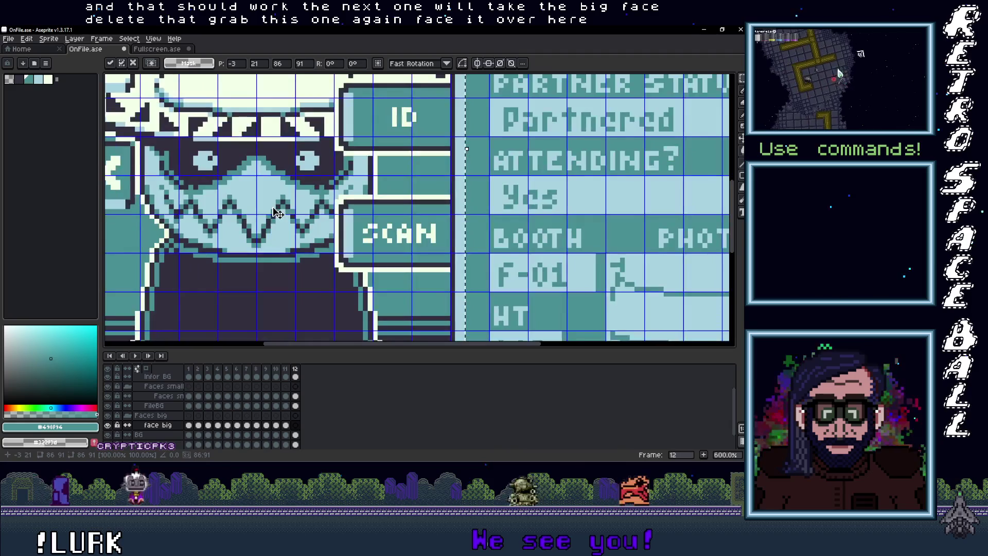
scroll(300, 220, down, 2)
scroll(319, 218, down, 1)
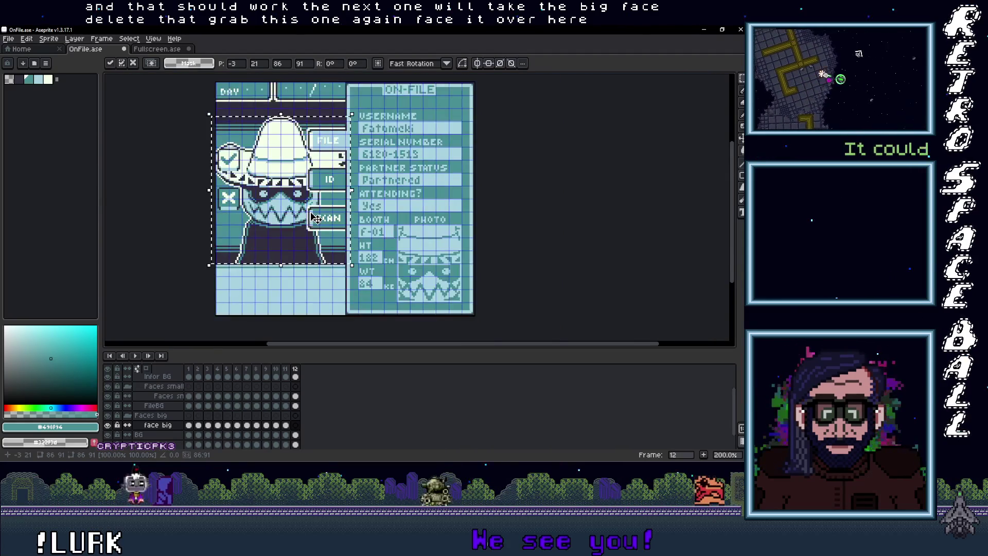
key(Return)
scroll(544, 228, down, 1)
drag(545, 228, 490, 221)
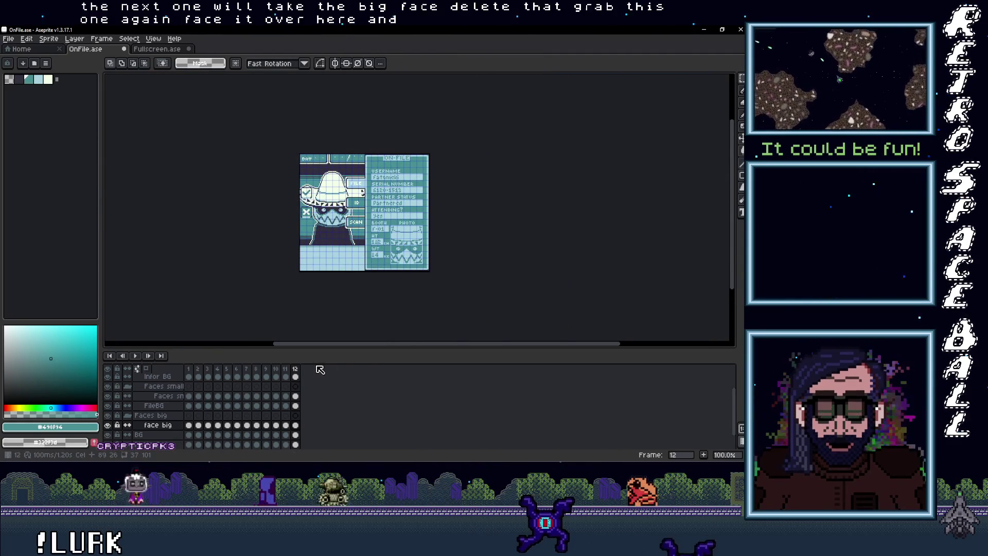
click(285, 369)
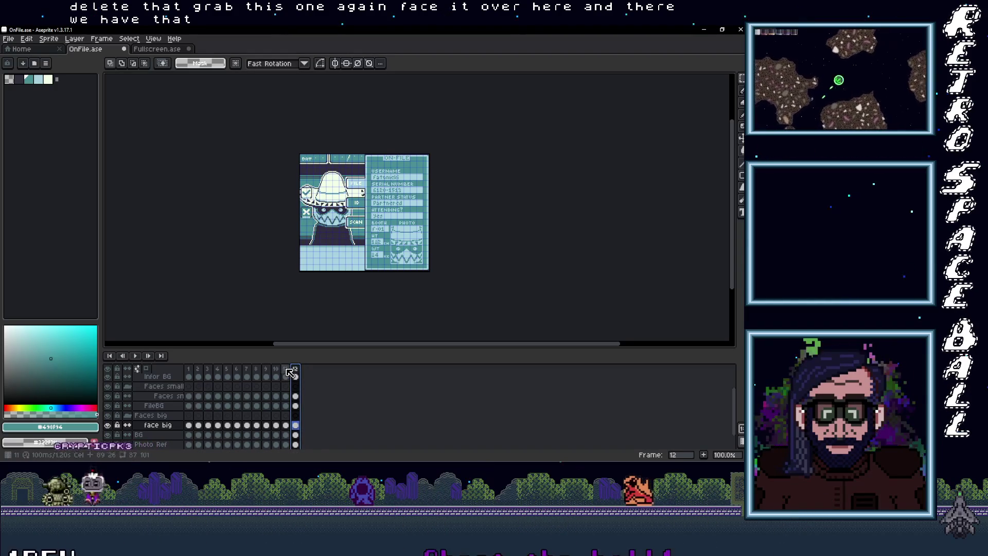
Save OnFile.ase from the File menu, then insert frame 13 after frame 12.
key(alt+n)
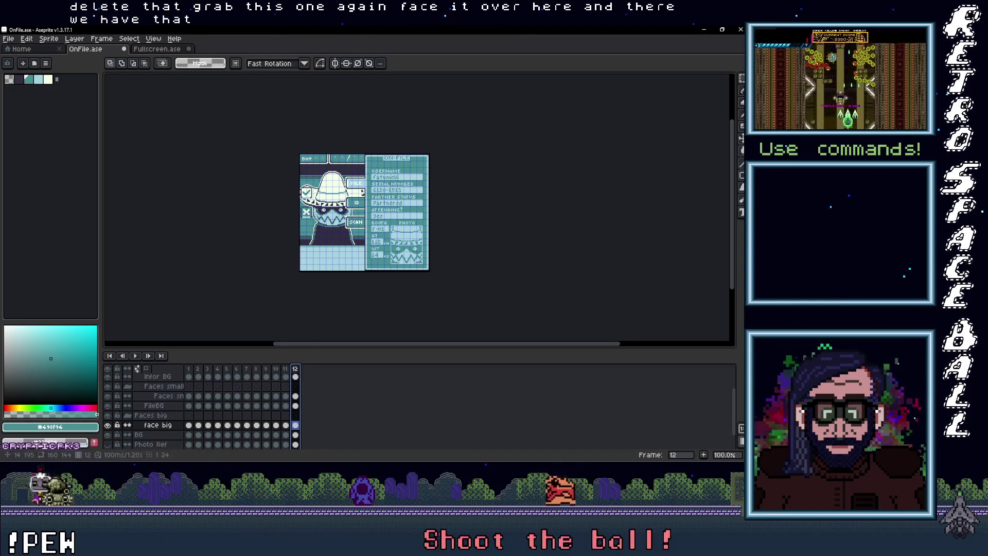
click(8, 40)
mouse_move(21, 119)
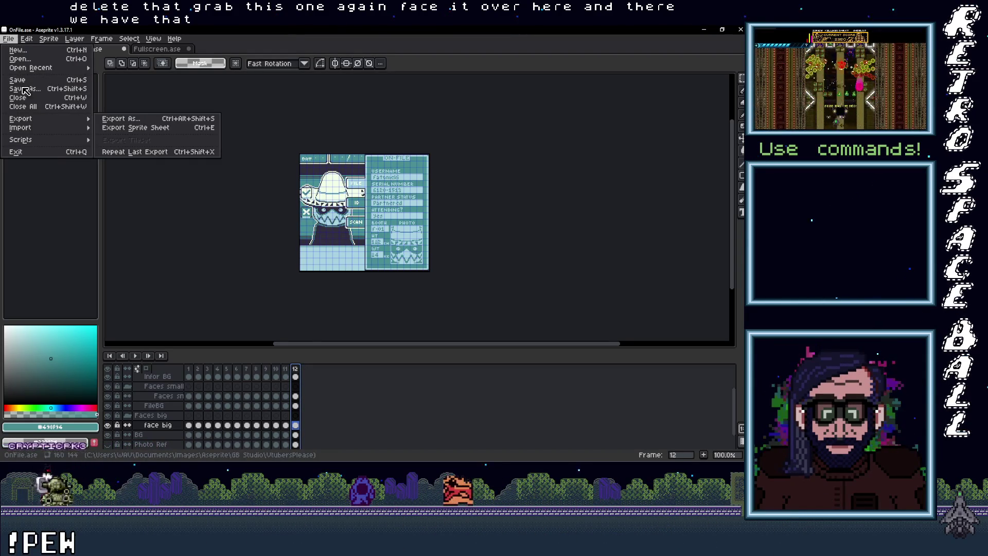
click(28, 81)
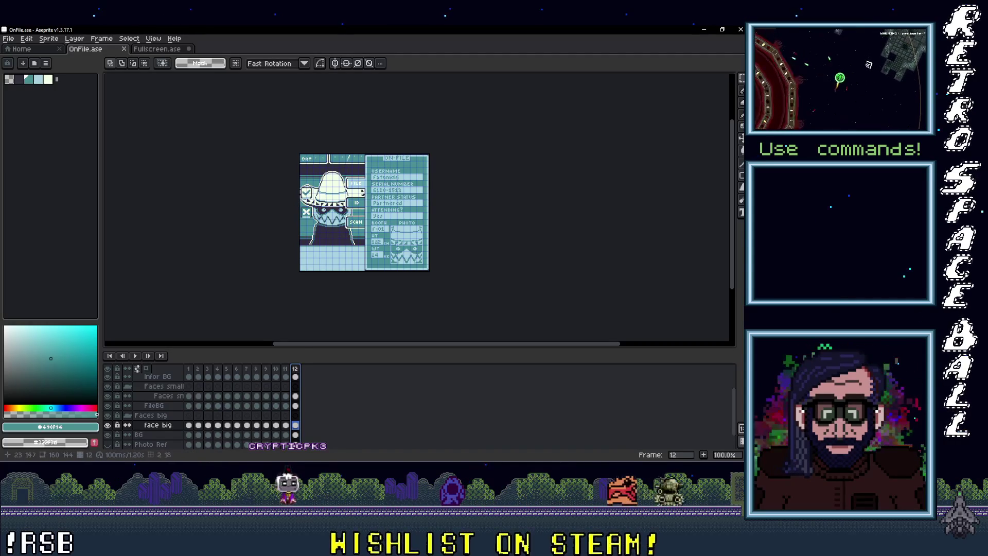
right_click(298, 369)
click(321, 389)
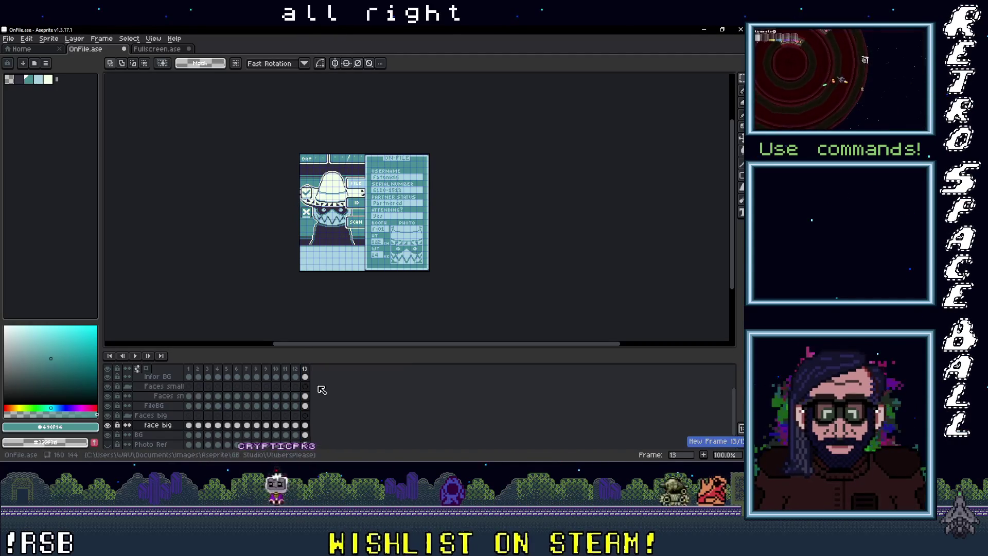
Select the frame 13 cel on the Faces sn layer in OnFile.ase.
scroll(307, 390, up, 1)
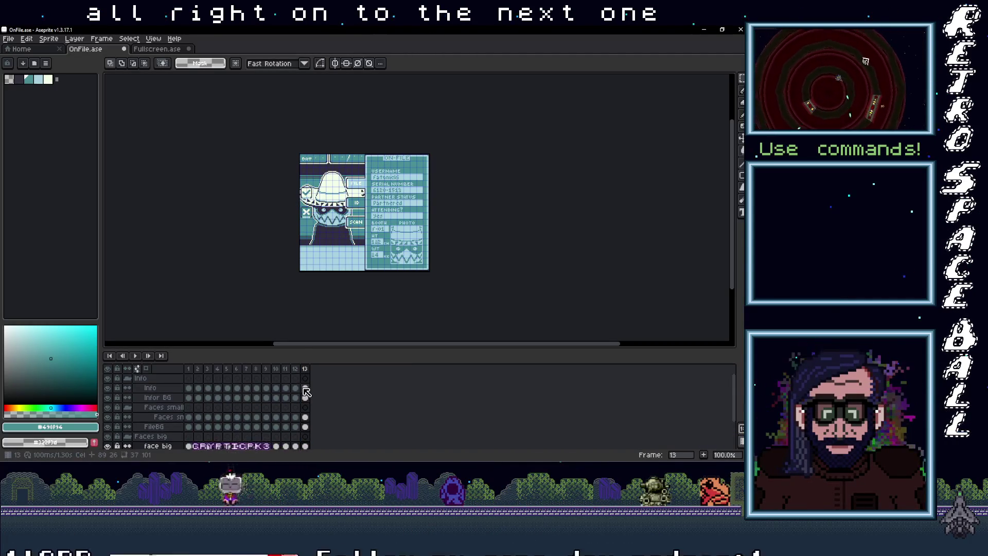
scroll(307, 413, down, 1)
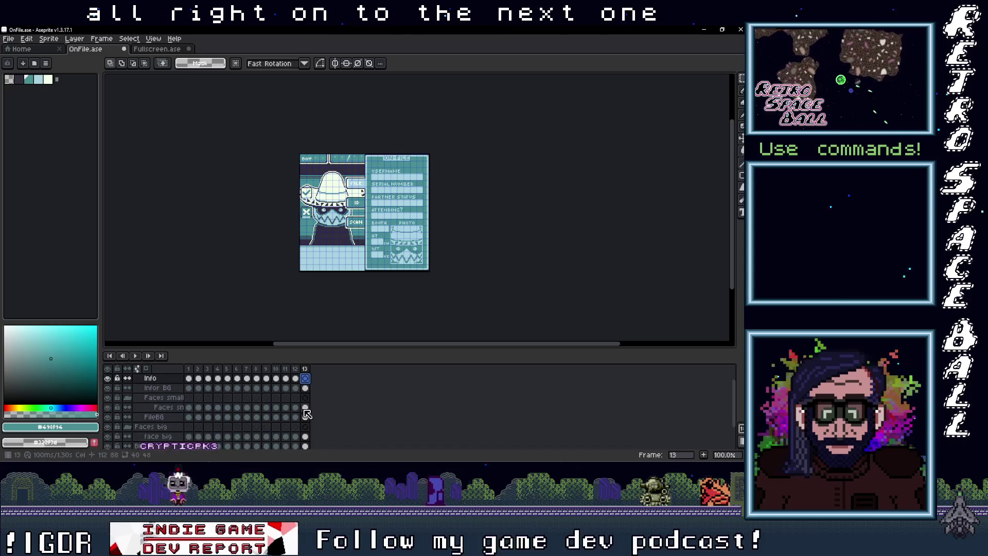
click(307, 411)
scroll(308, 429, down, 1)
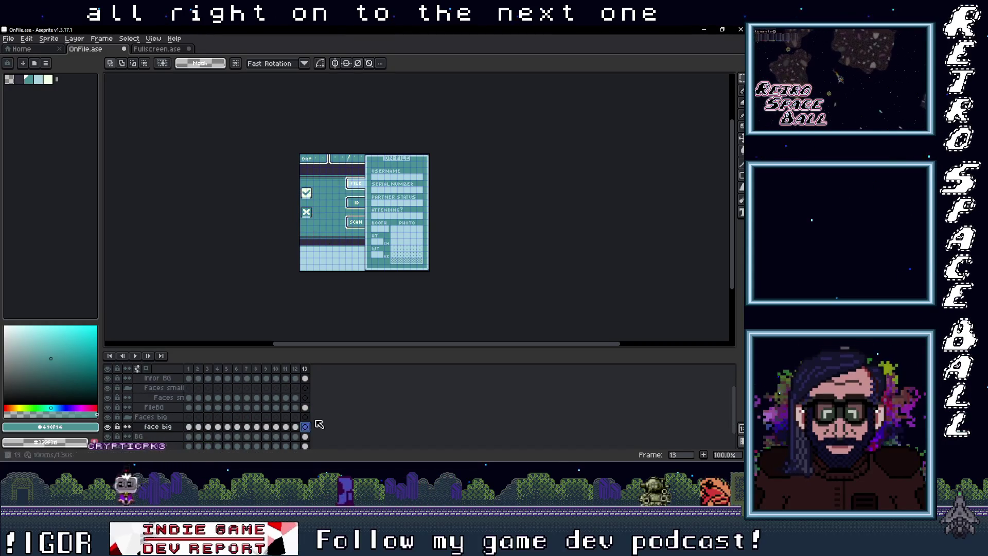
scroll(373, 189, up, 1)
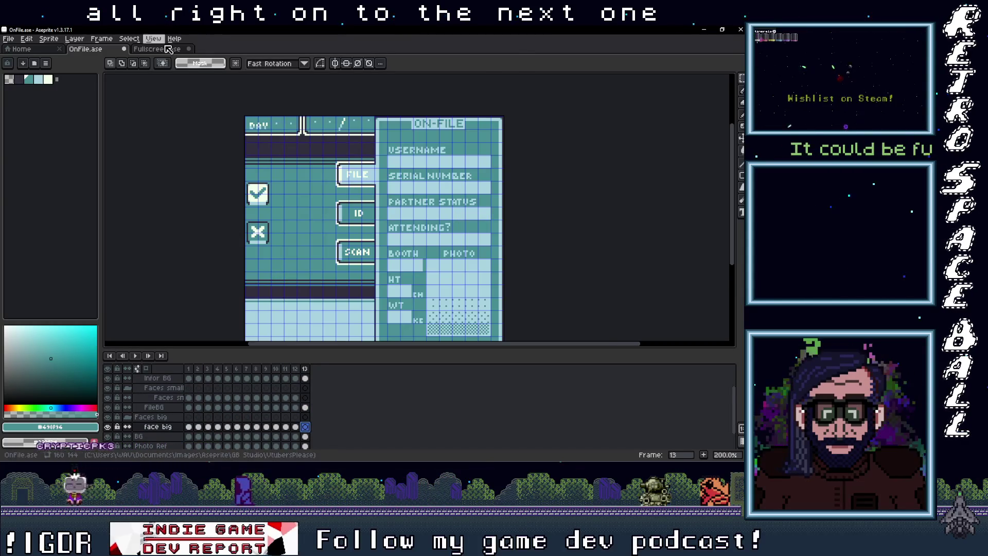
Show frame 14 on layer 41 in Fullscreen.ase with the shaggy-haired guest's face.
click(169, 49)
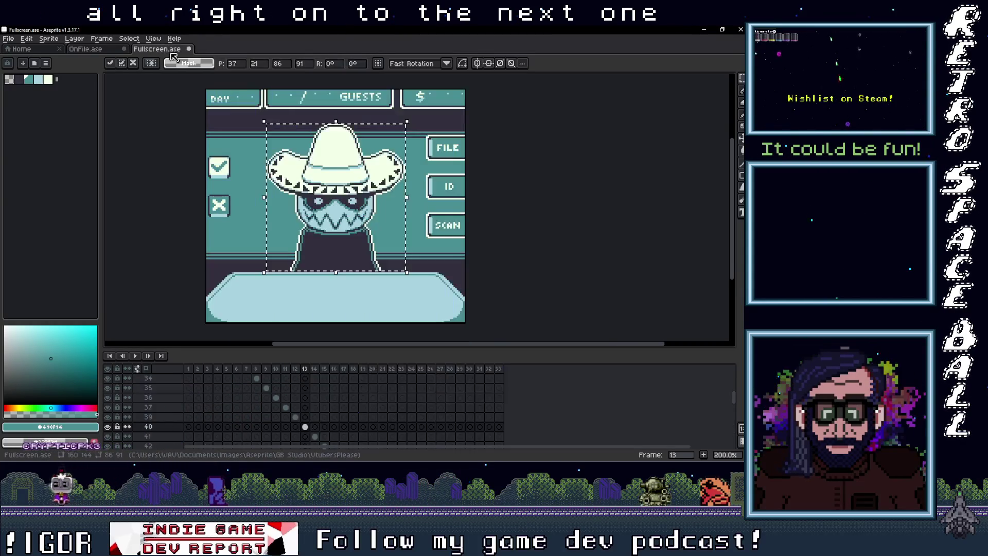
click(315, 436)
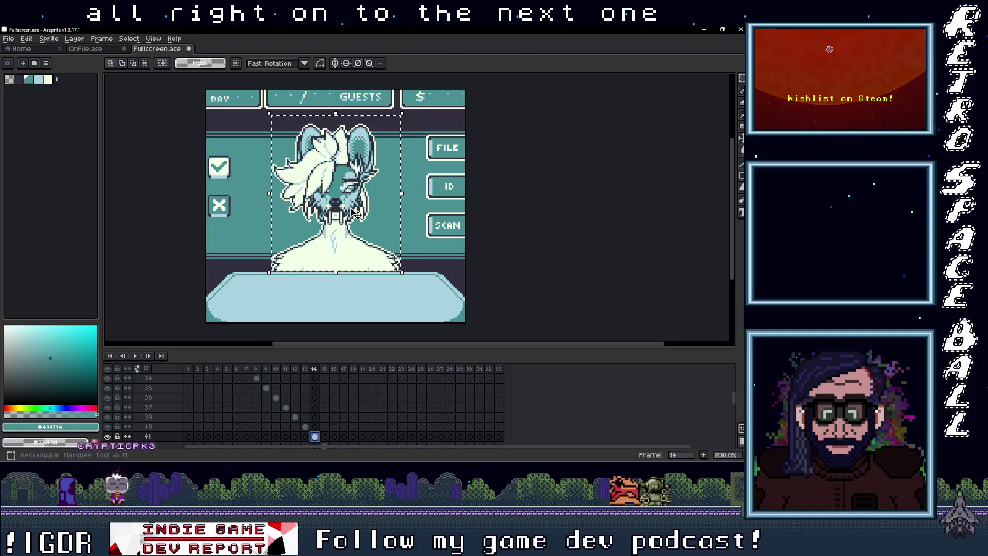
click(354, 212)
key(ctrl+d)
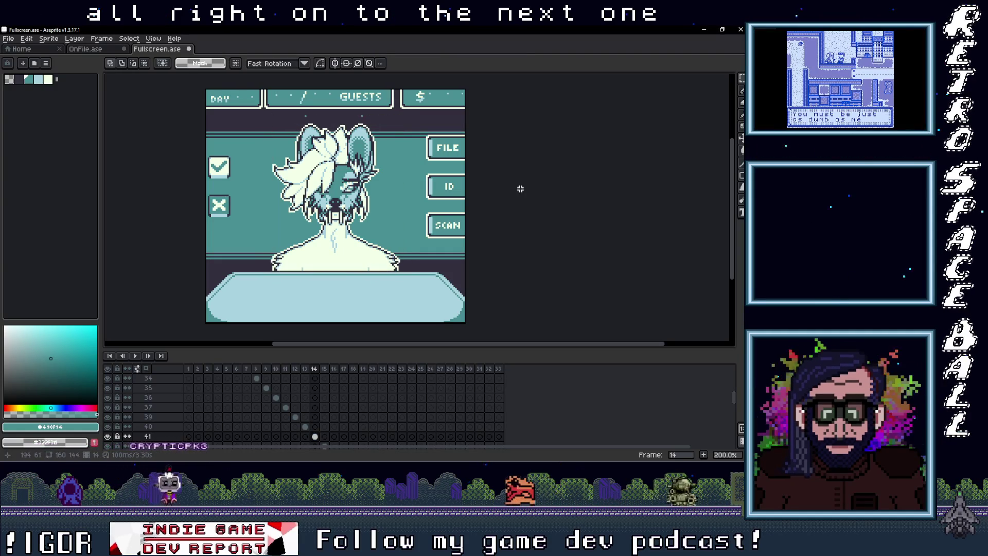
scroll(353, 125, up, 3)
scroll(358, 122, down, 2)
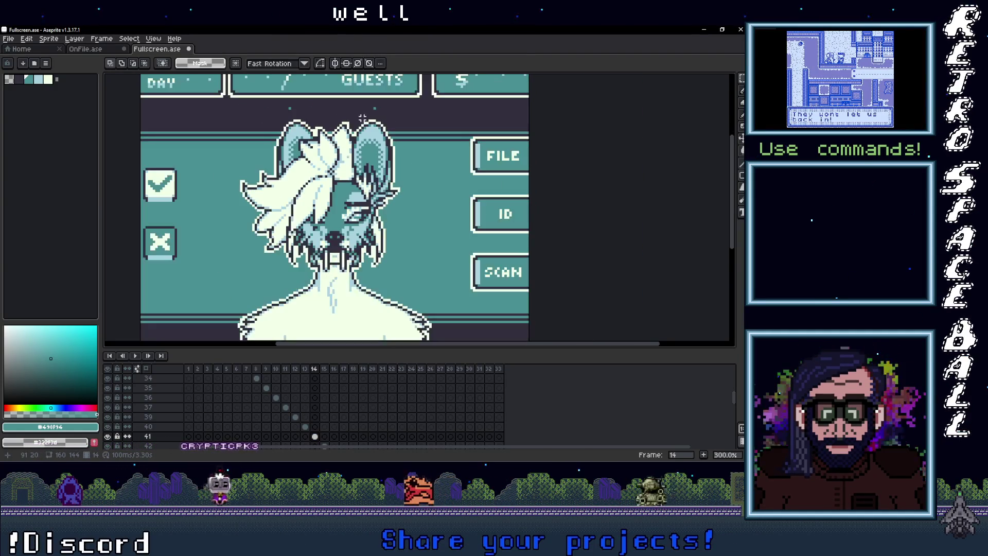
scroll(377, 117, down, 1)
scroll(378, 129, up, 3)
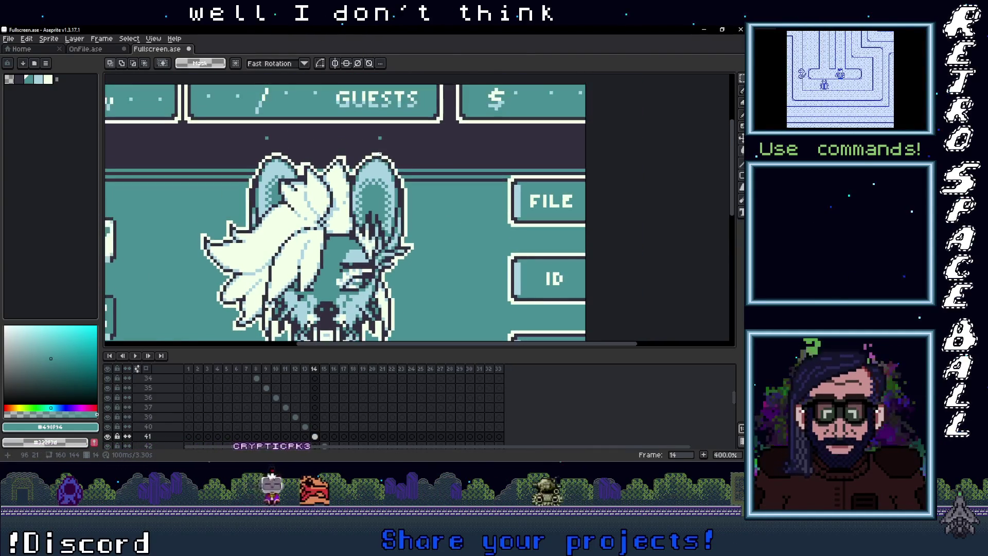
Delete the two stray dots above the guest's ears in frame 14, undoing an accidental frame jump.
scroll(380, 138, up, 1)
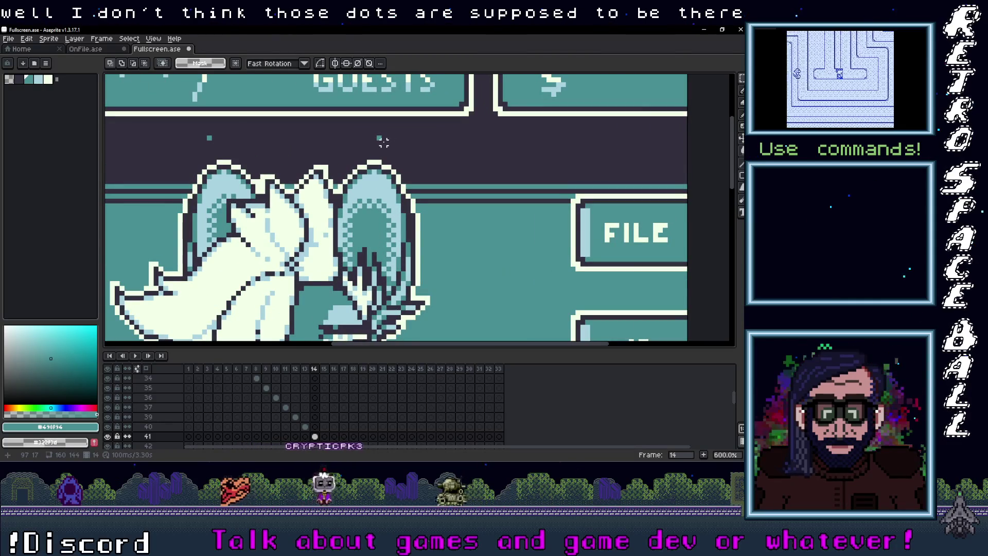
drag(166, 119, 399, 147)
key(Delete)
key(End)
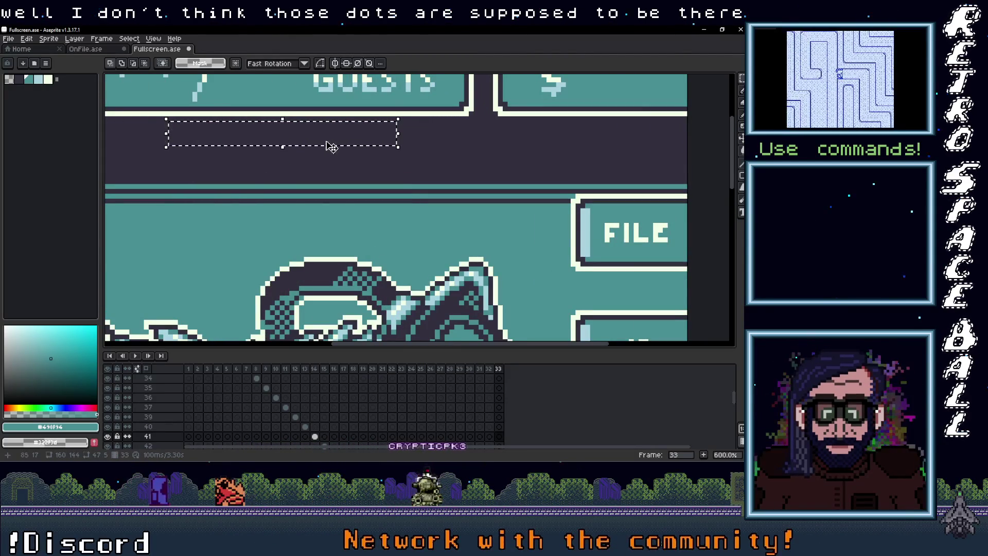
key(ctrl+z)
drag(402, 144, 180, 110)
click(315, 436)
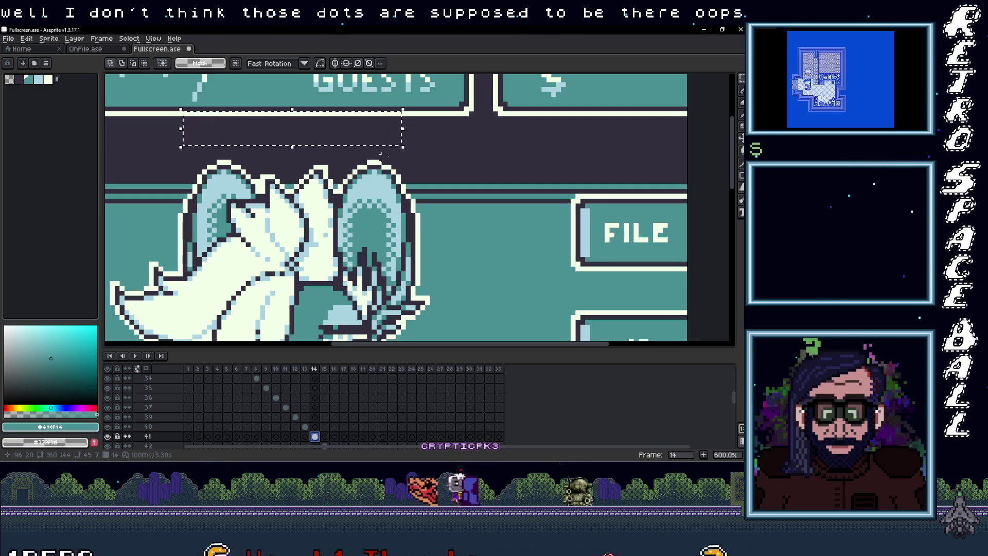
key(Delete)
key(ctrl+d)
scroll(392, 218, down, 4)
drag(393, 218, 391, 194)
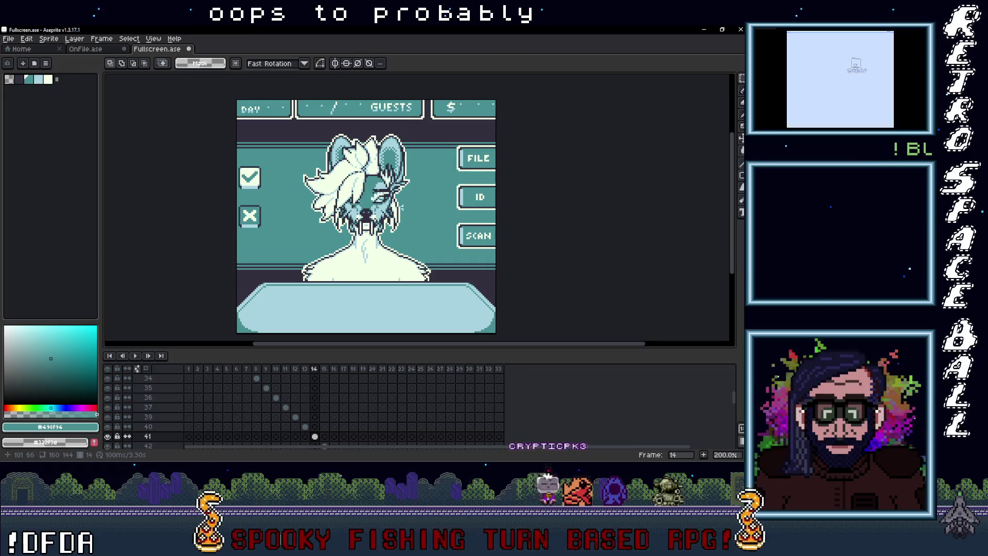
click(10, 39)
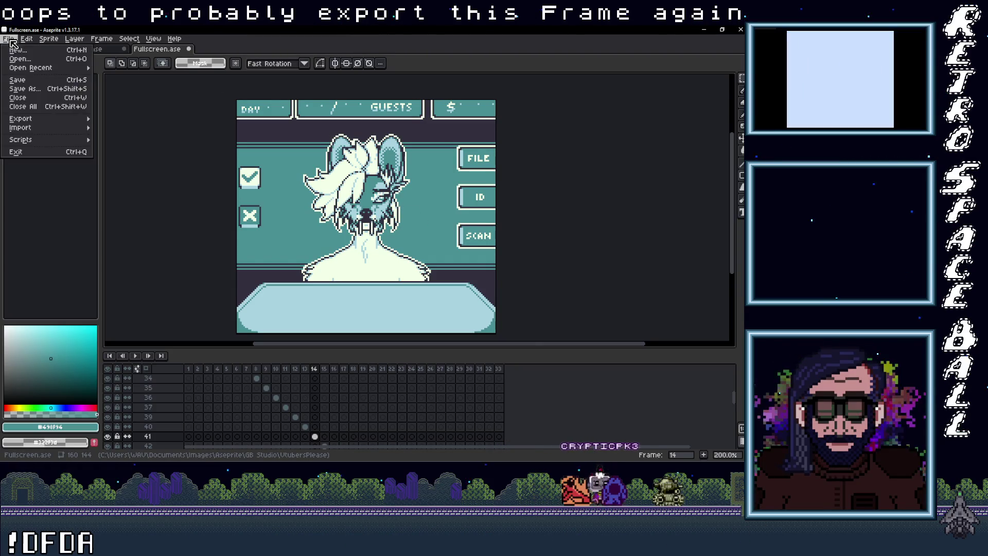
Re-export the cleaned image as CH38_Fullscreen.png, overwriting the existing file.
mouse_move(39, 119)
click(121, 122)
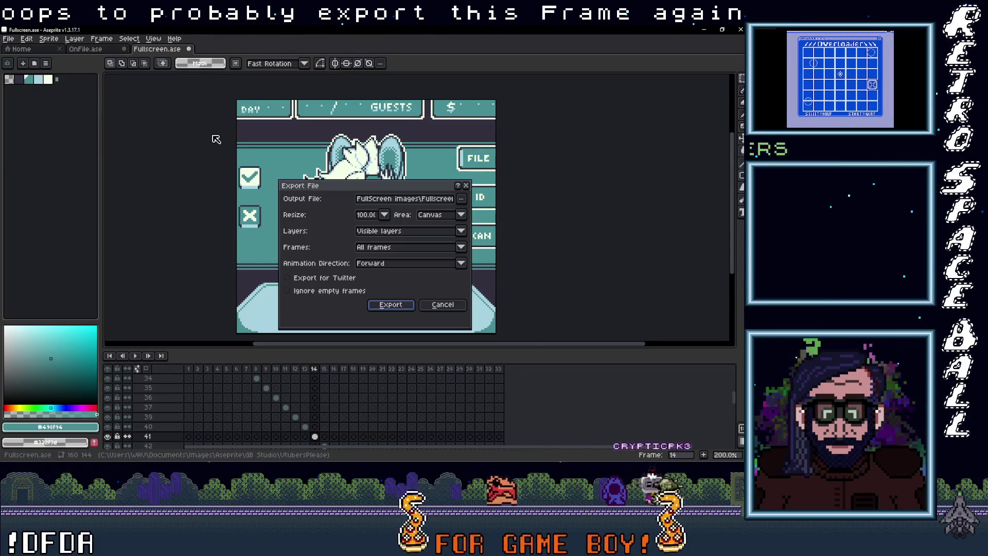
click(464, 200)
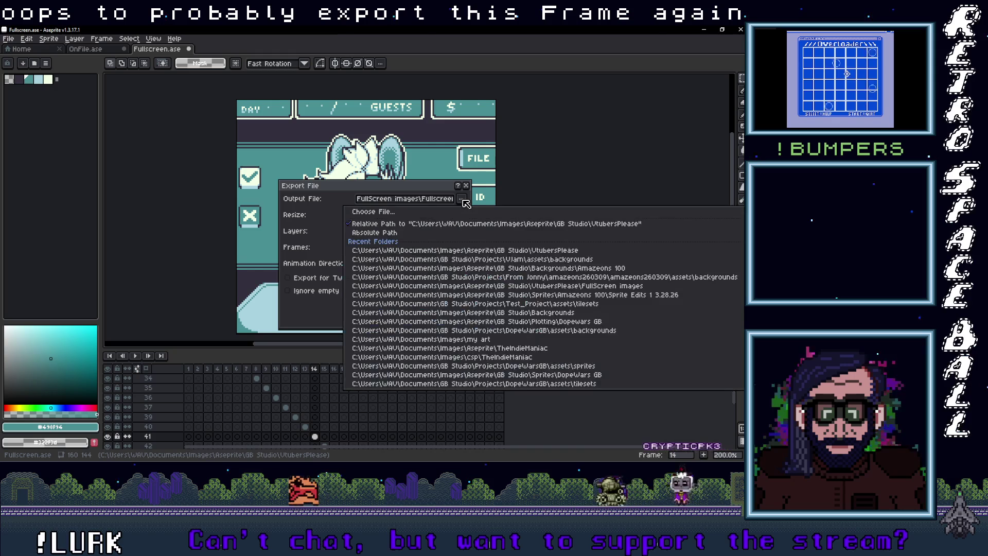
click(464, 201)
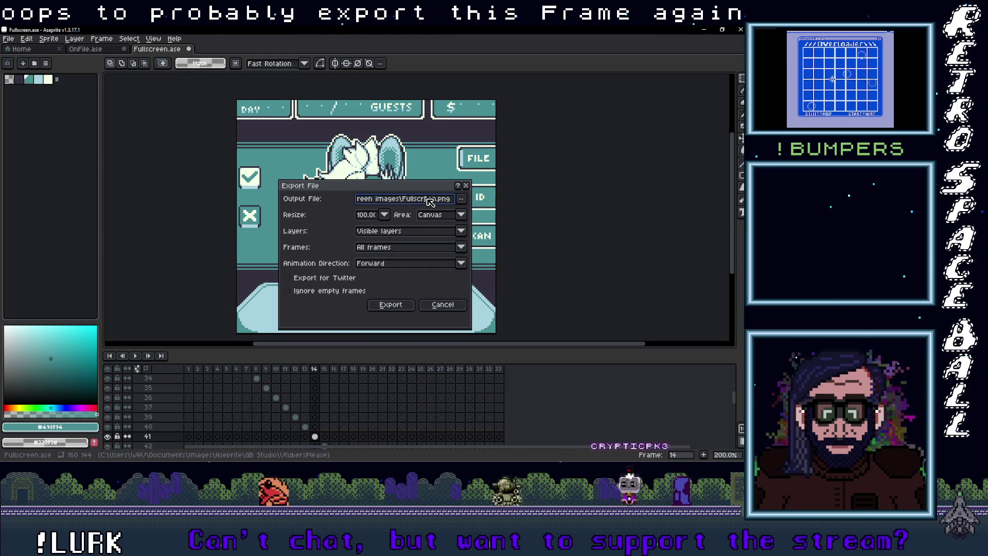
click(462, 199)
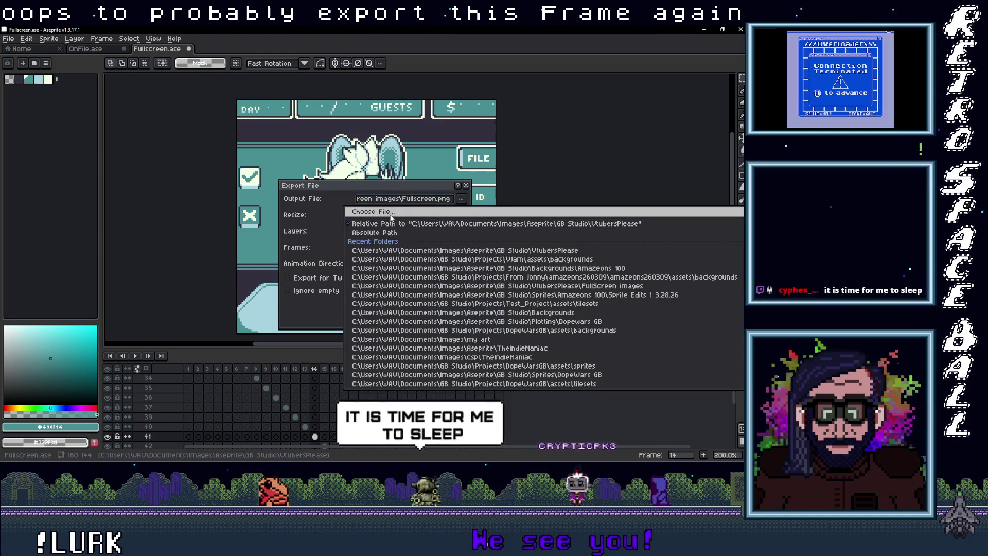
click(391, 215)
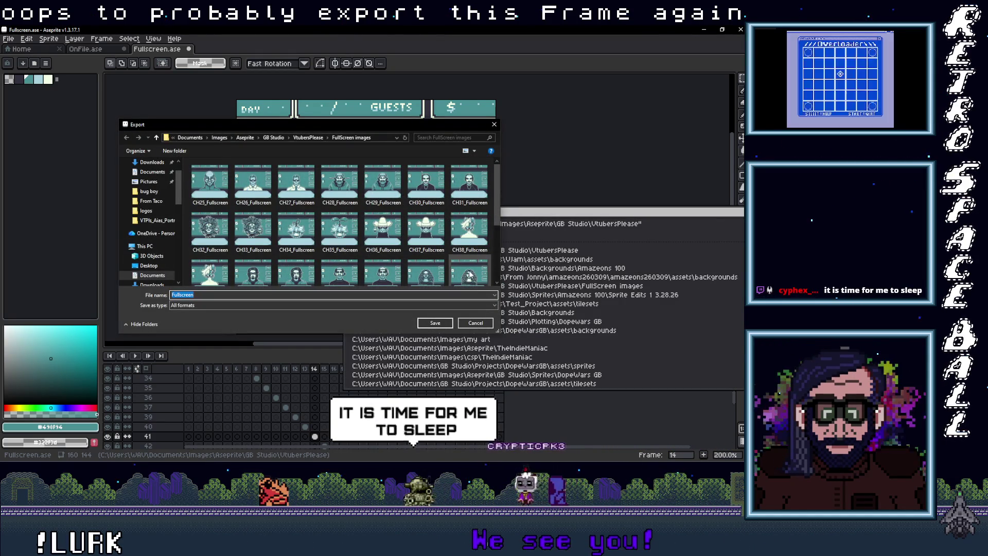
click(470, 232)
drag(360, 127, 385, 103)
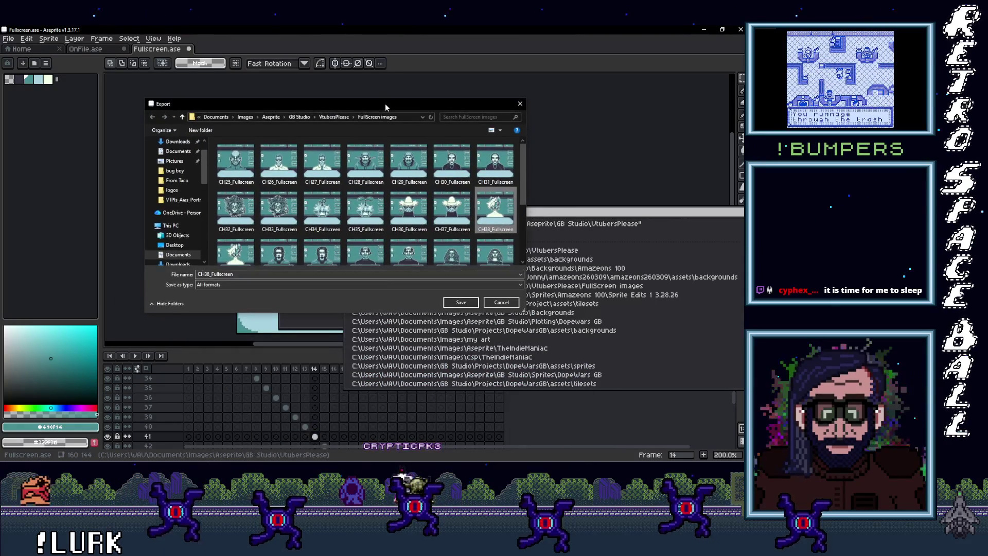
click(461, 301)
click(394, 248)
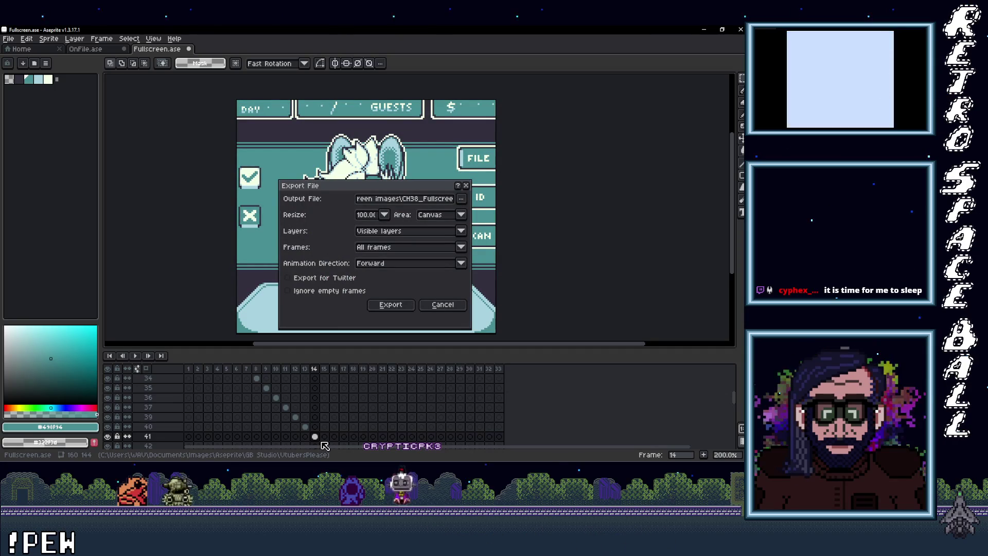
click(443, 304)
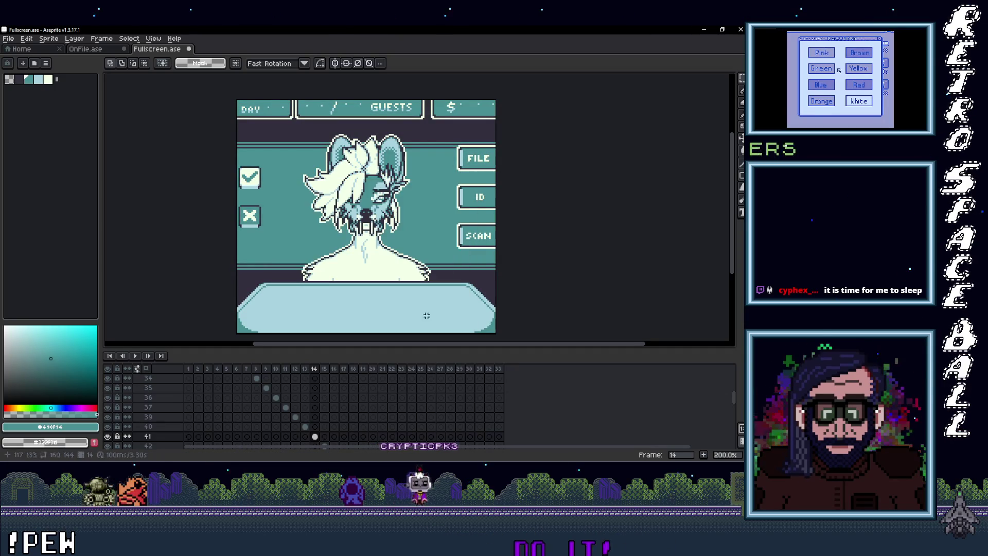
click(325, 437)
Zoom in and marquee-select the stray dots above the fox's ears, undoing an accidental frame jump.
scroll(381, 128, up, 3)
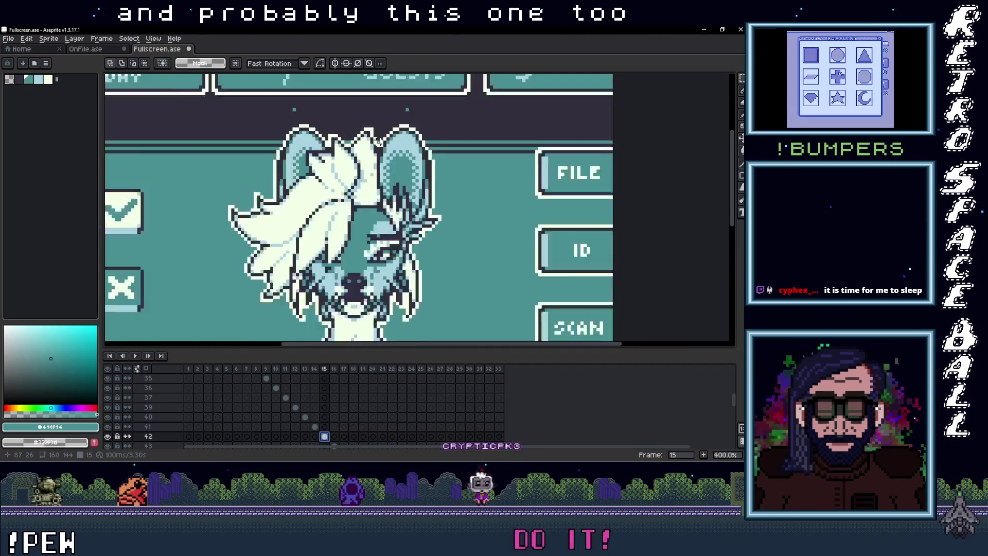
drag(443, 186, 241, 153)
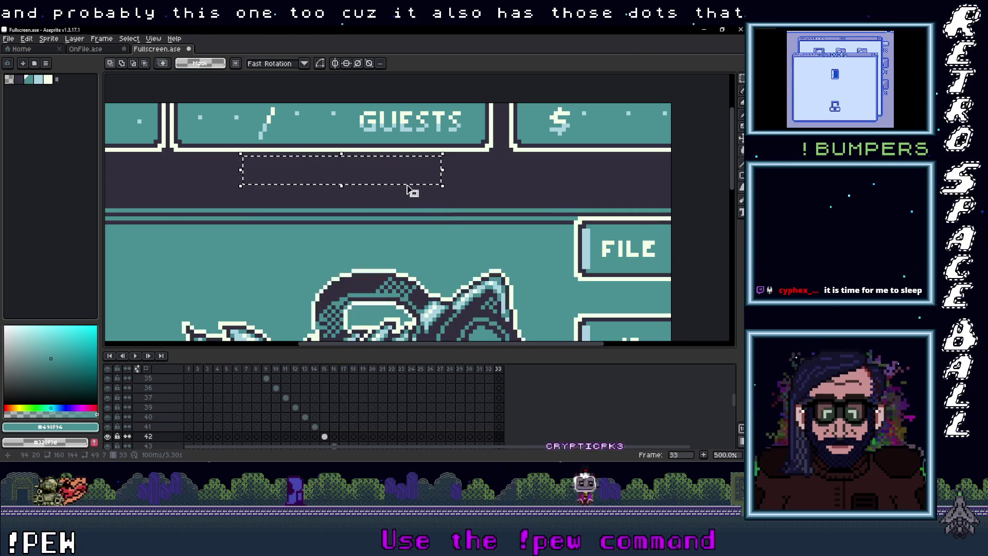
key(ctrl+d)
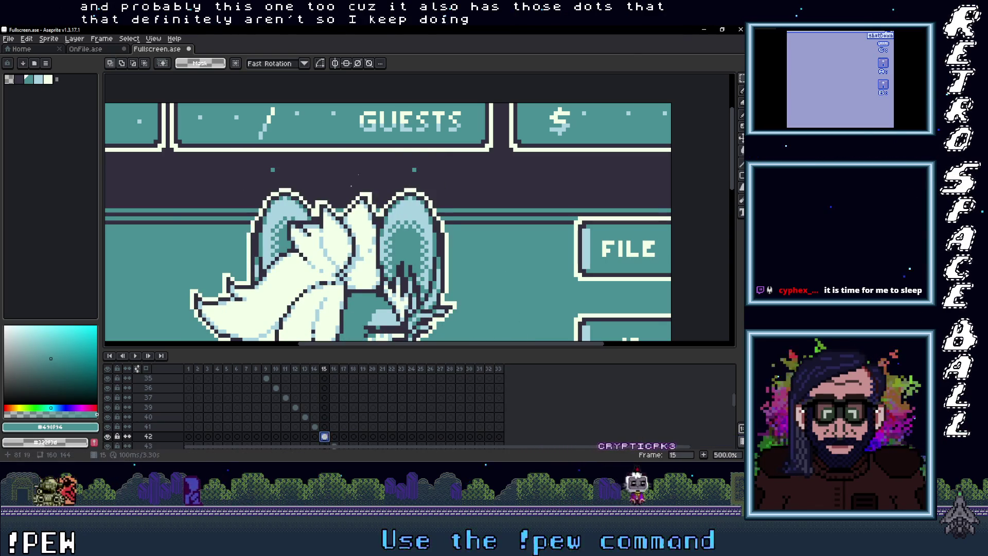
drag(447, 181, 241, 157)
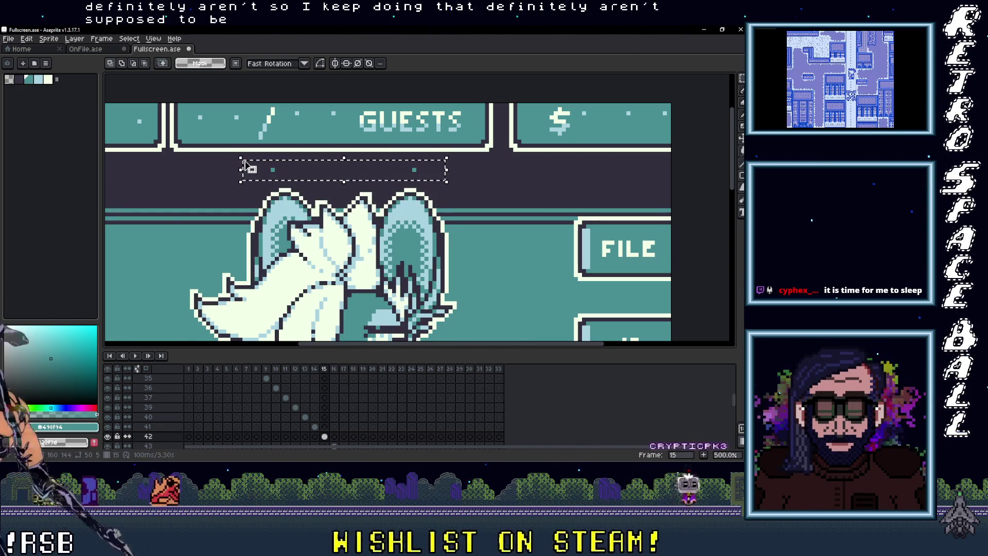
key(End)
key(ctrl+z)
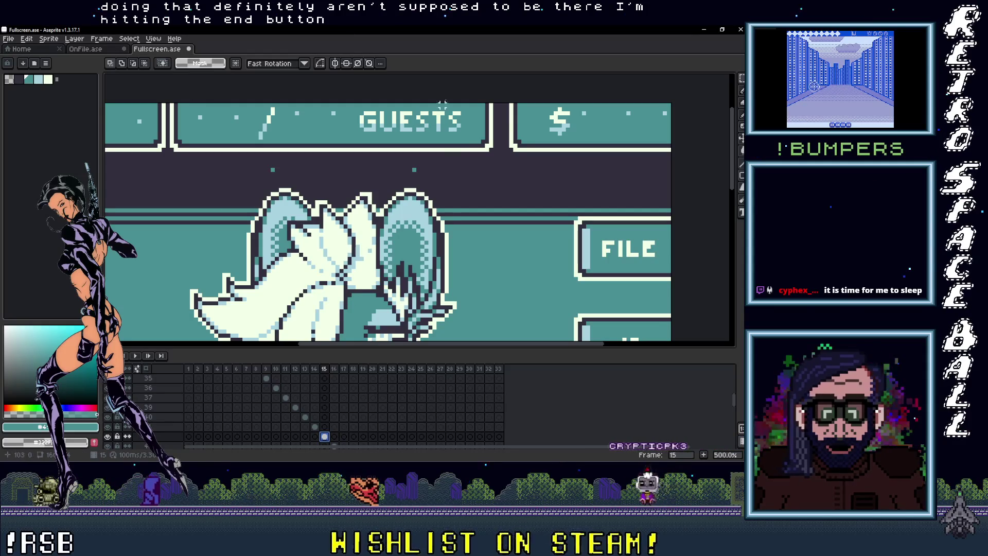
drag(455, 181, 236, 154)
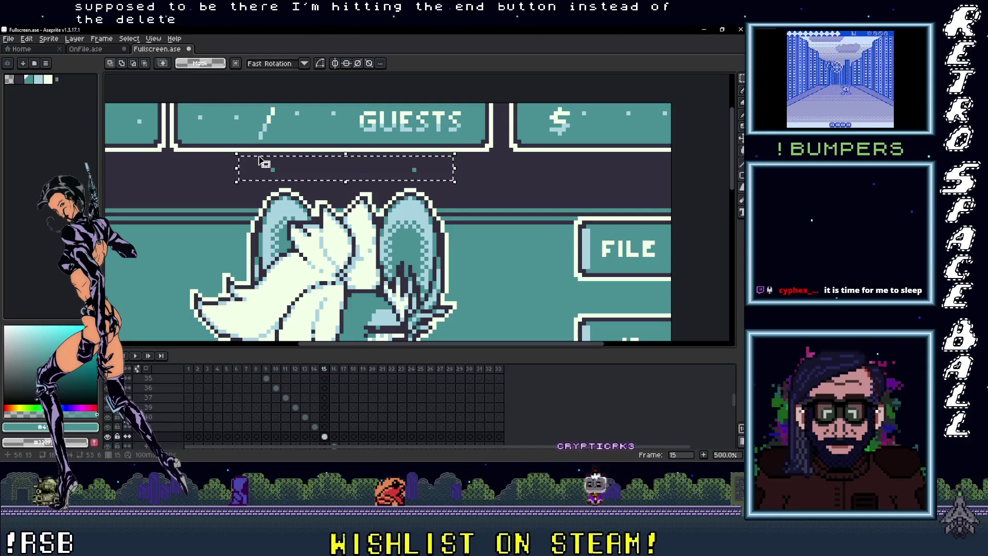
Zoom back out and centre the whole card in view.
scroll(453, 222, down, 4)
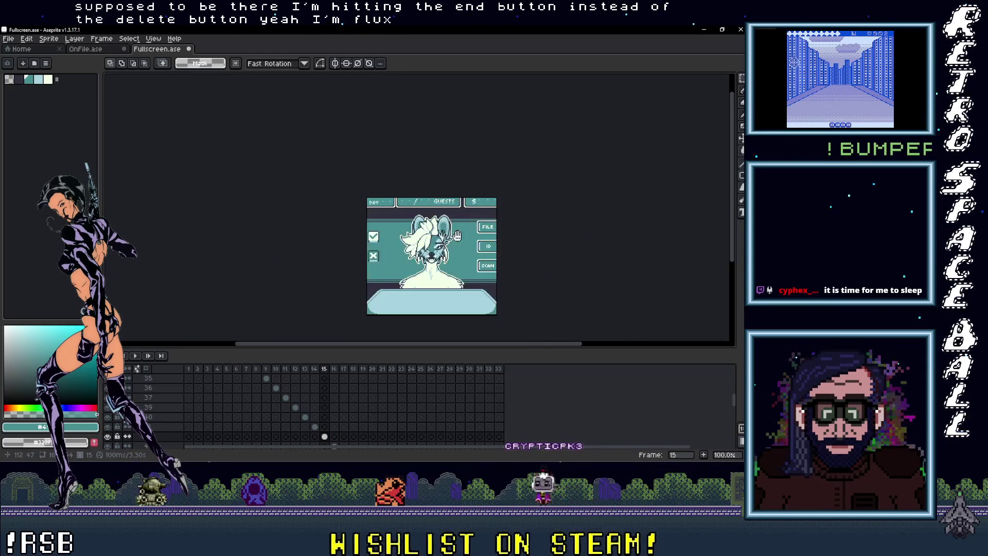
drag(453, 221, 427, 225)
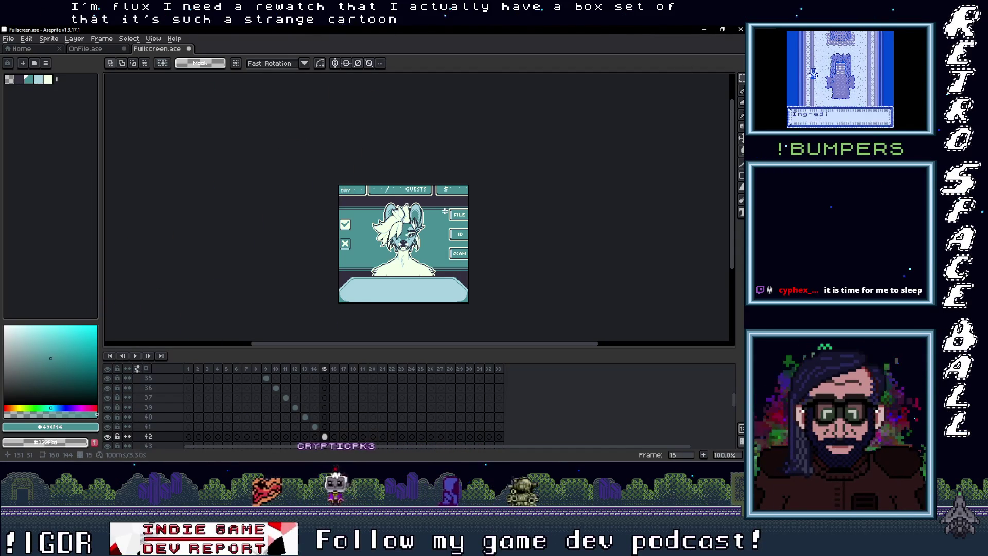
scroll(437, 214, up, 1)
scroll(437, 214, down, 1)
scroll(437, 214, up, 1)
mouse_move(452, 232)
mouse_down()
mouse_move(455, 181)
mouse_move(463, 192)
mouse_up()
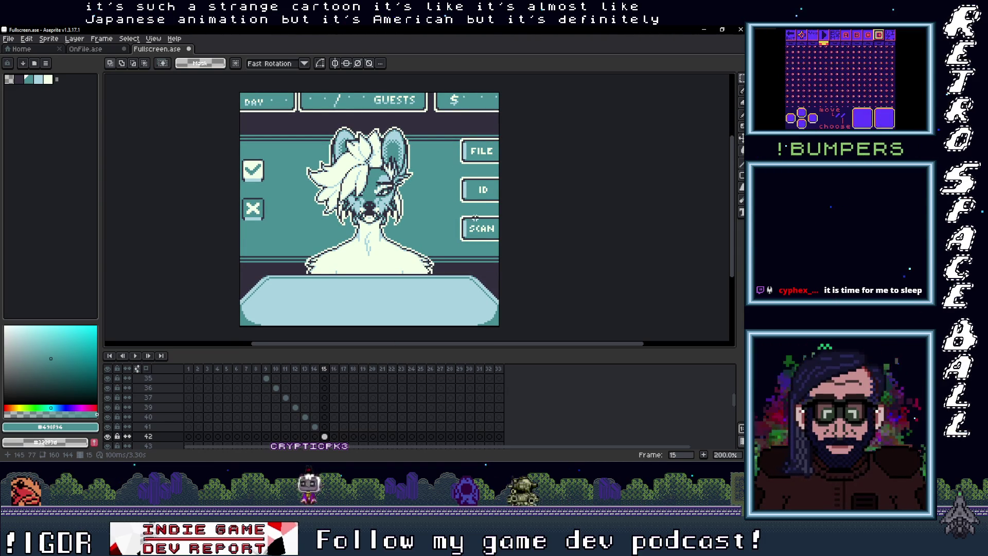
Export the frames as 33 numbered CH39_Fullscreen PNGs, replacing the old CH39 file.
click(9, 39)
mouse_move(62, 118)
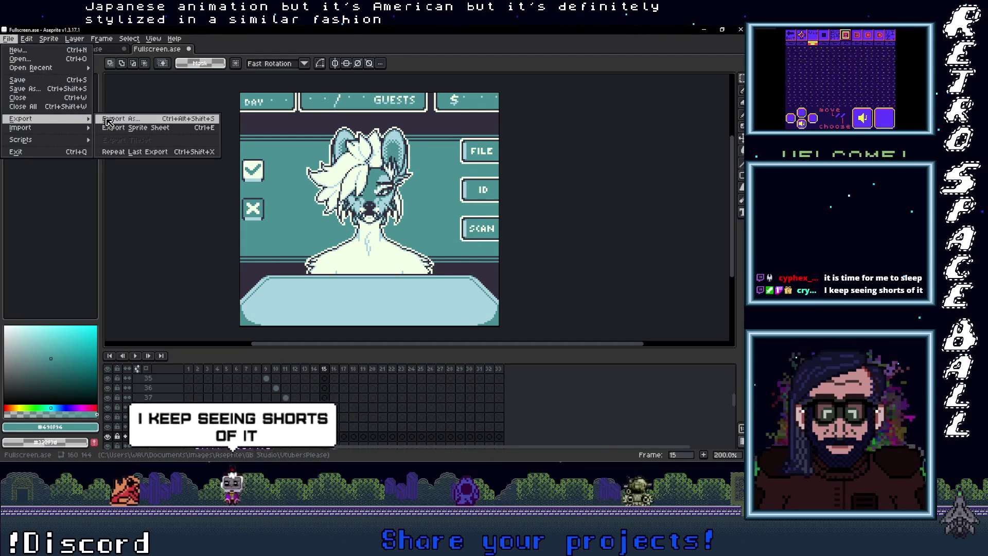
click(107, 120)
click(461, 199)
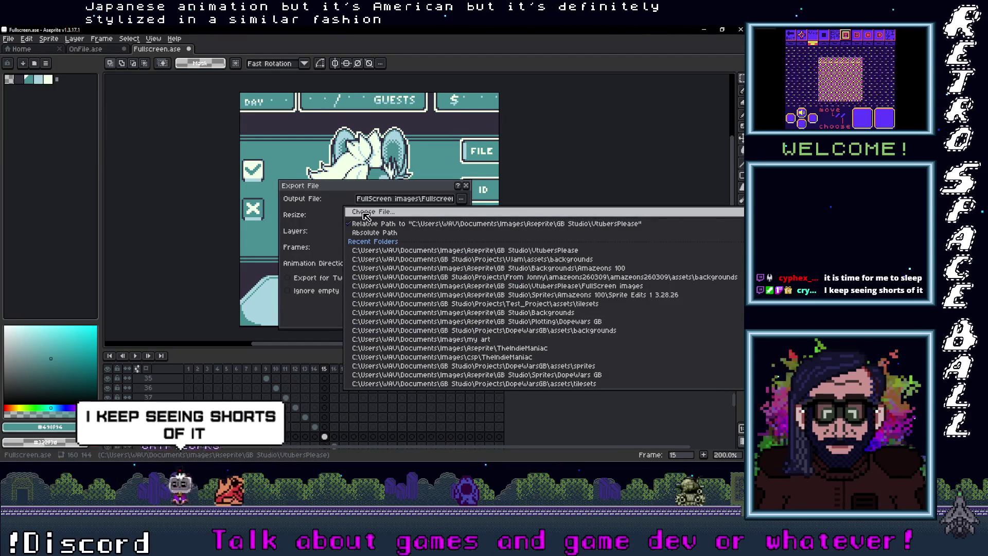
click(366, 213)
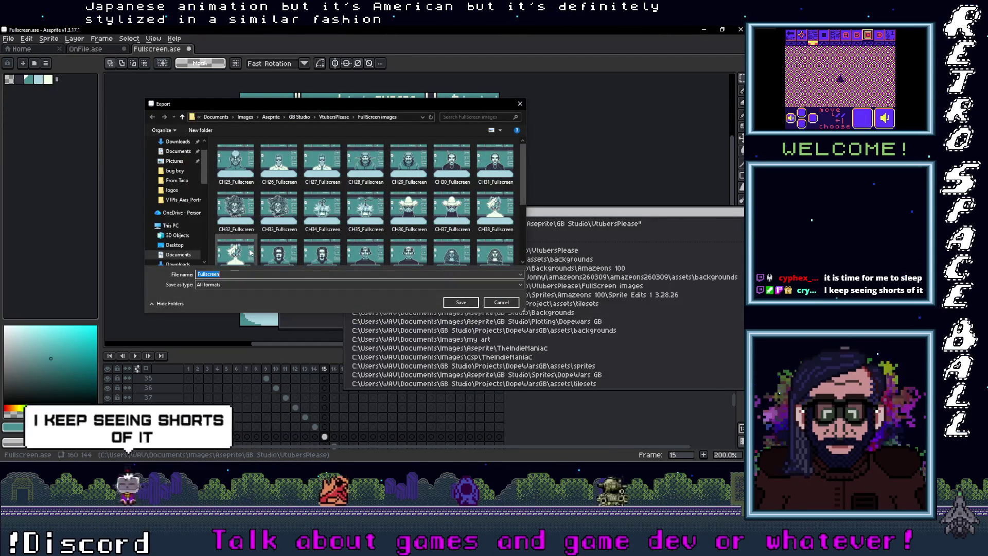
click(251, 253)
key(Return)
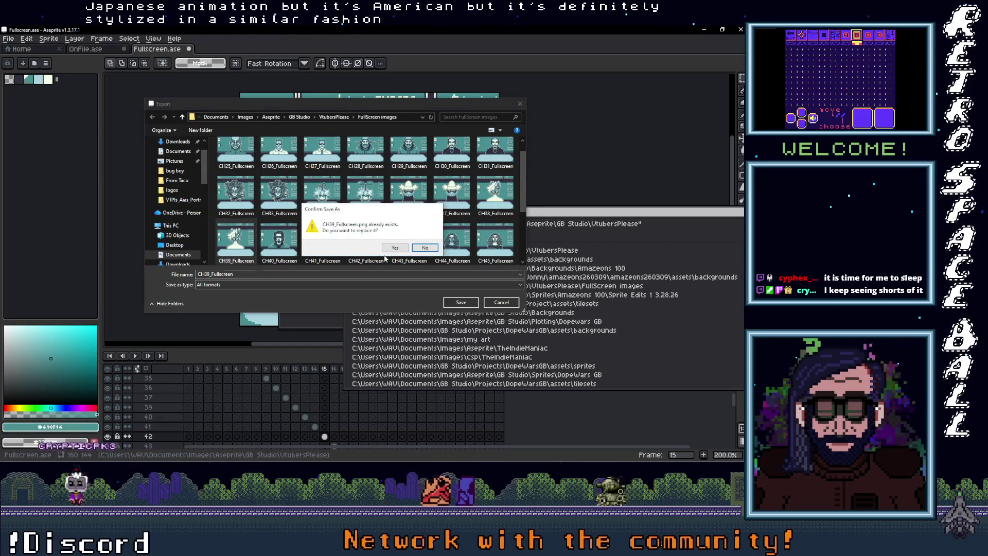
click(403, 250)
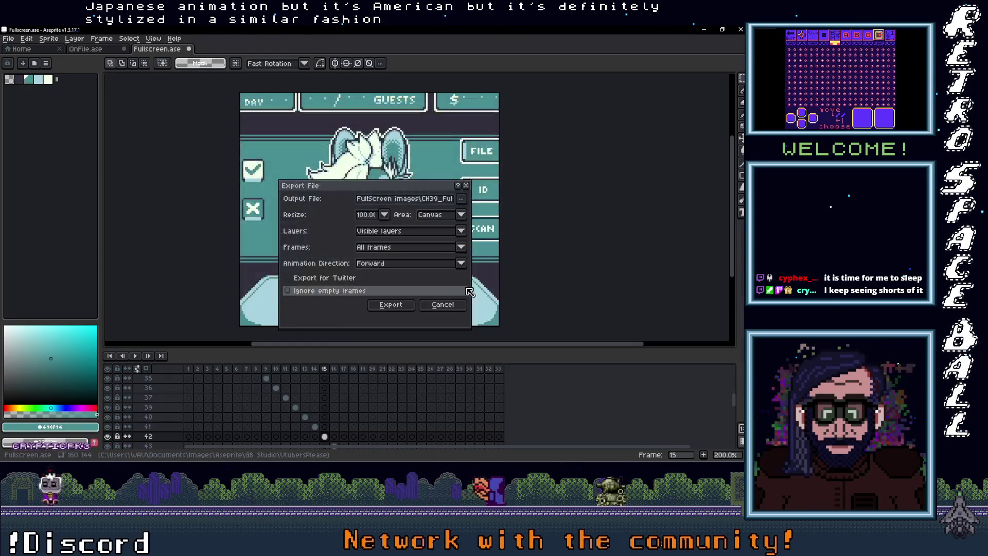
click(390, 305)
click(351, 297)
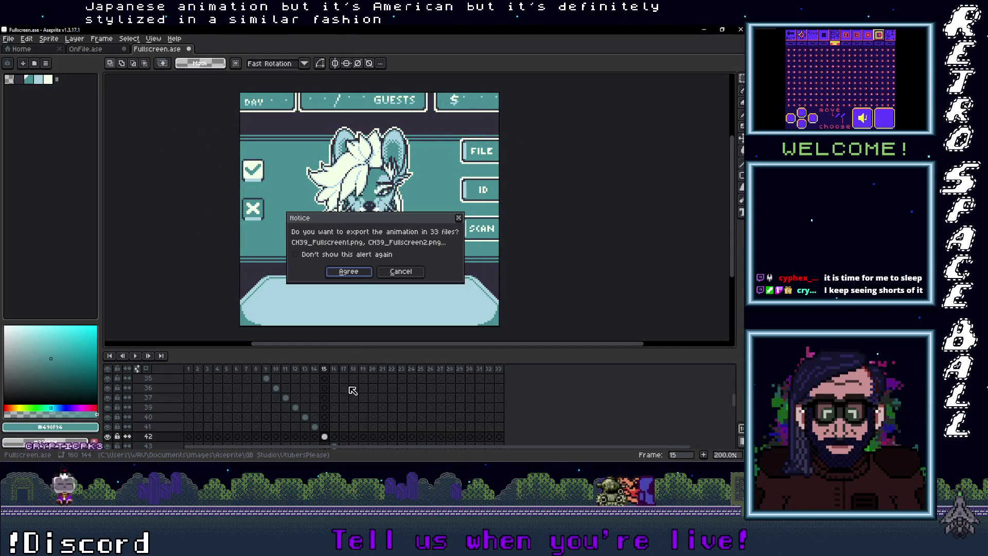
click(358, 275)
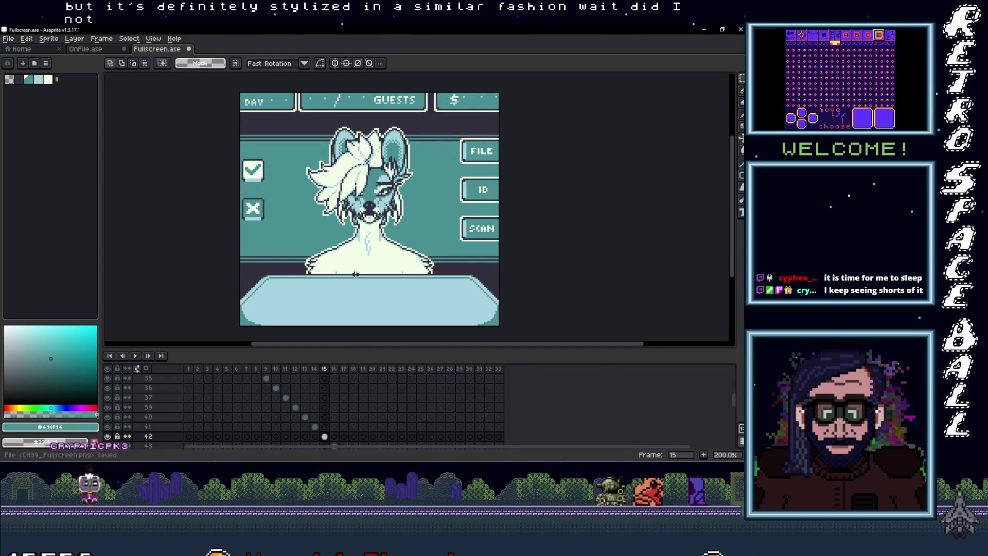
click(315, 427)
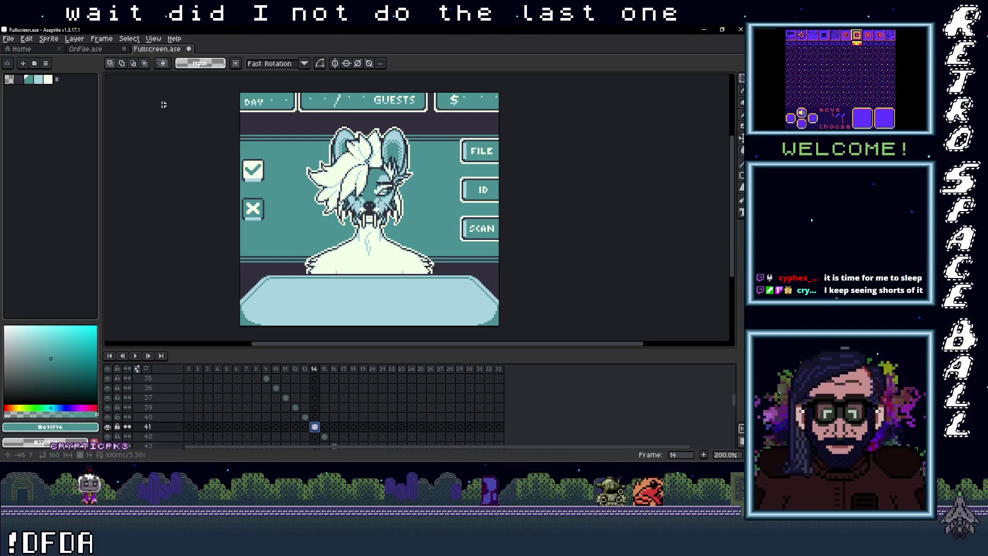
Start an export to CH38_Fullscreen, then cancel it at the 33-file prompt.
click(8, 38)
mouse_move(46, 124)
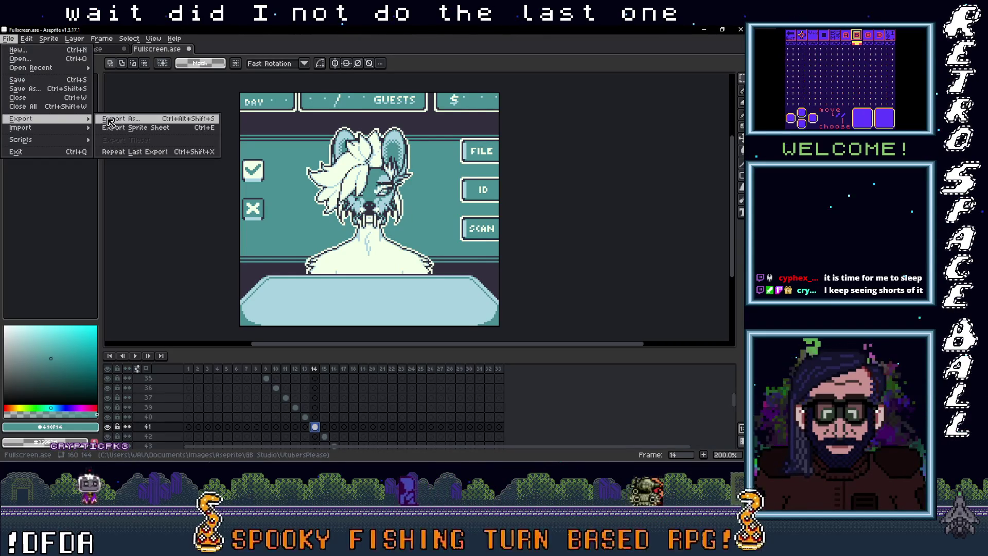
click(128, 118)
click(462, 199)
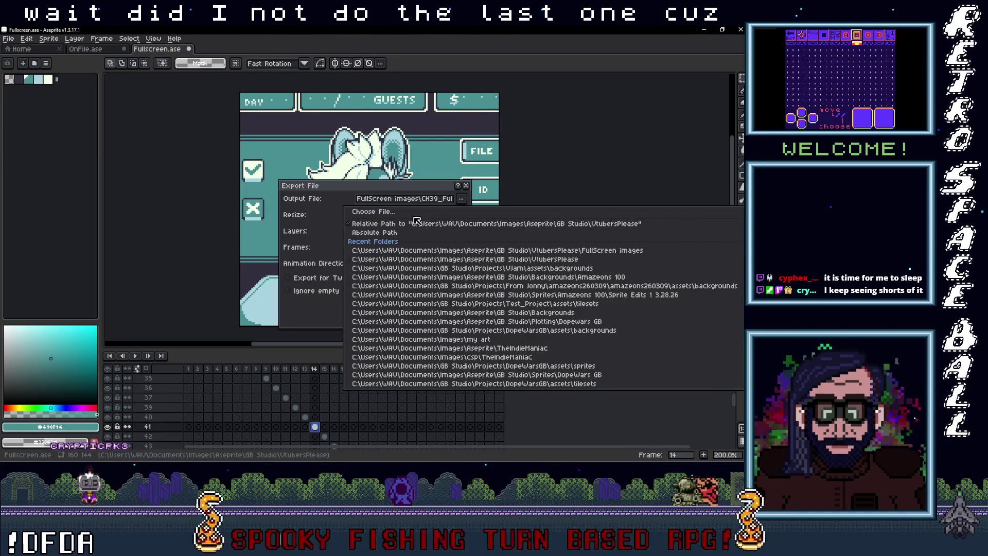
click(391, 211)
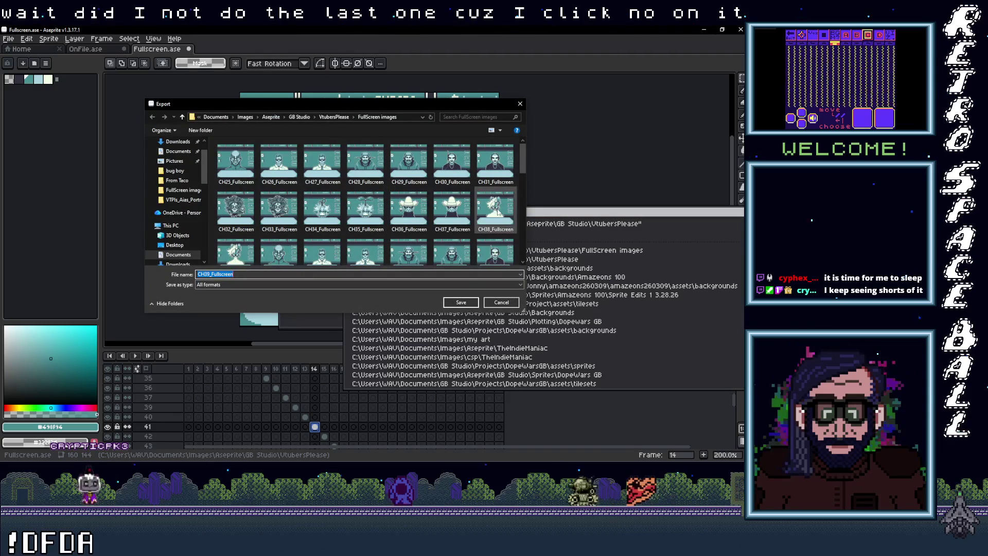
click(465, 304)
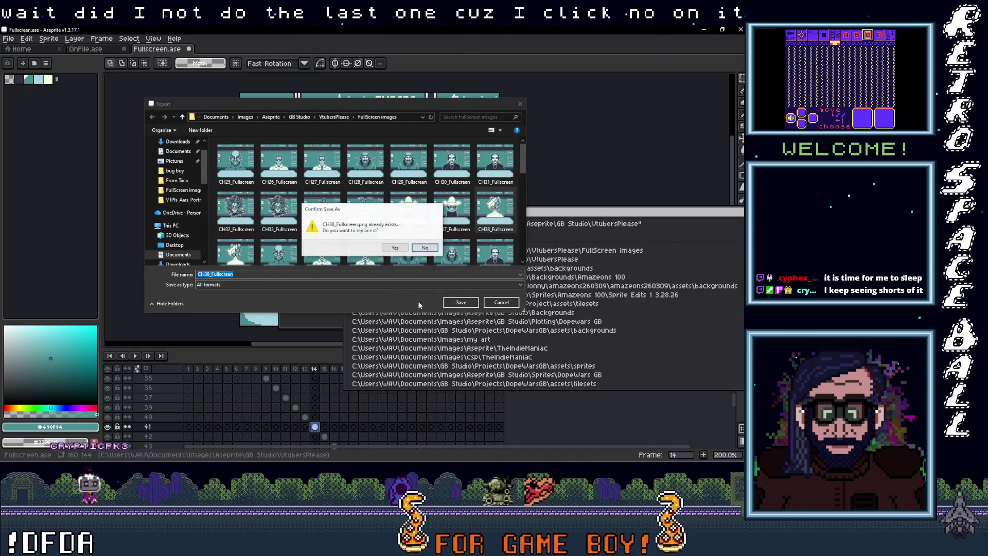
click(395, 248)
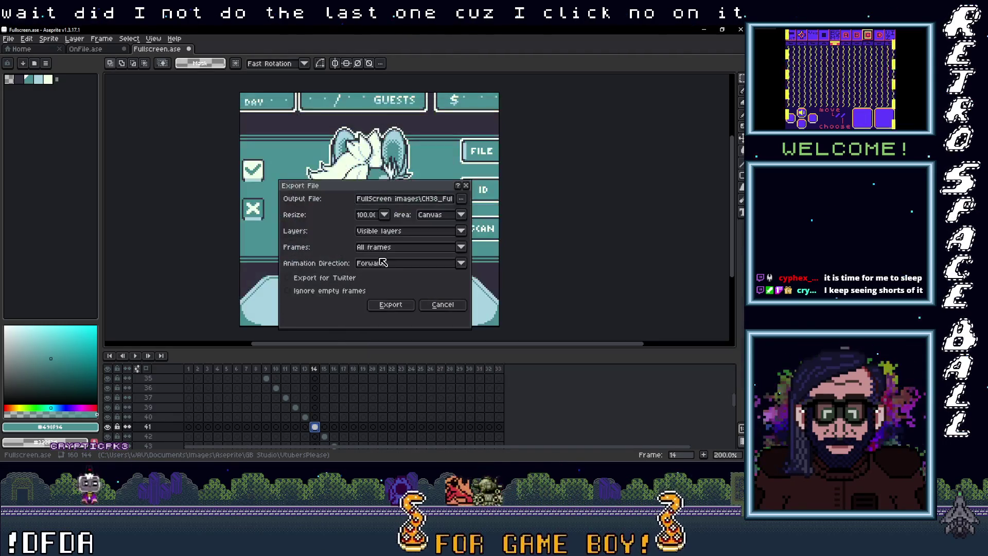
click(391, 304)
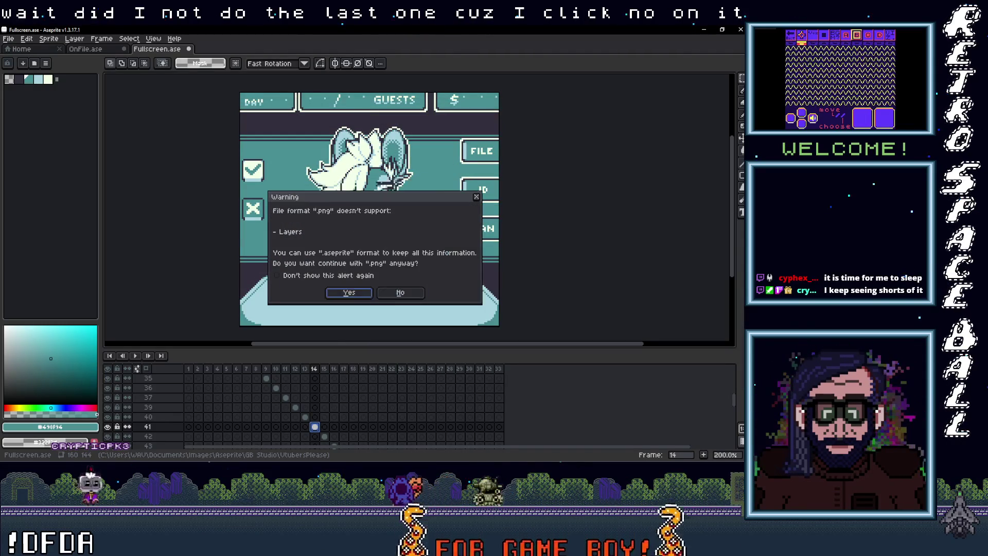
click(358, 296)
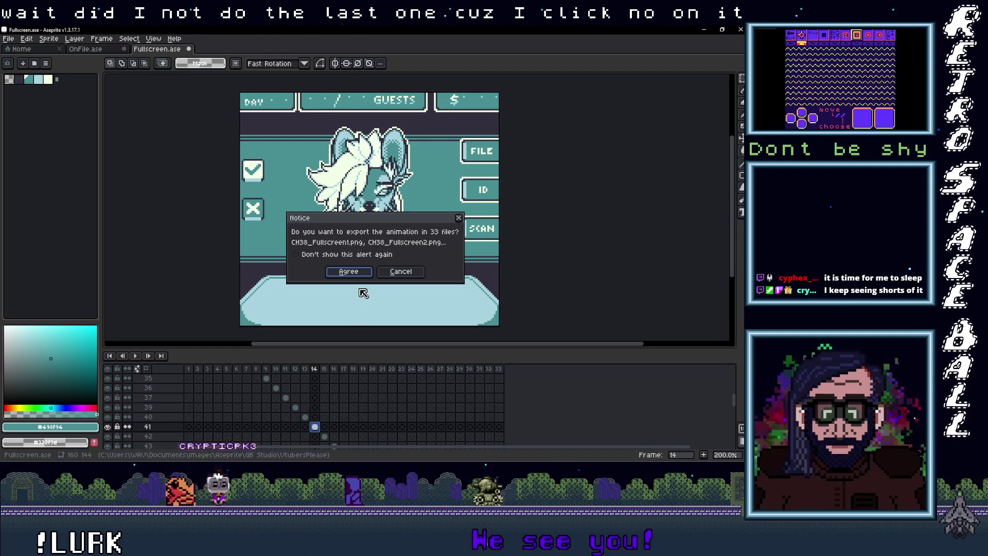
click(401, 272)
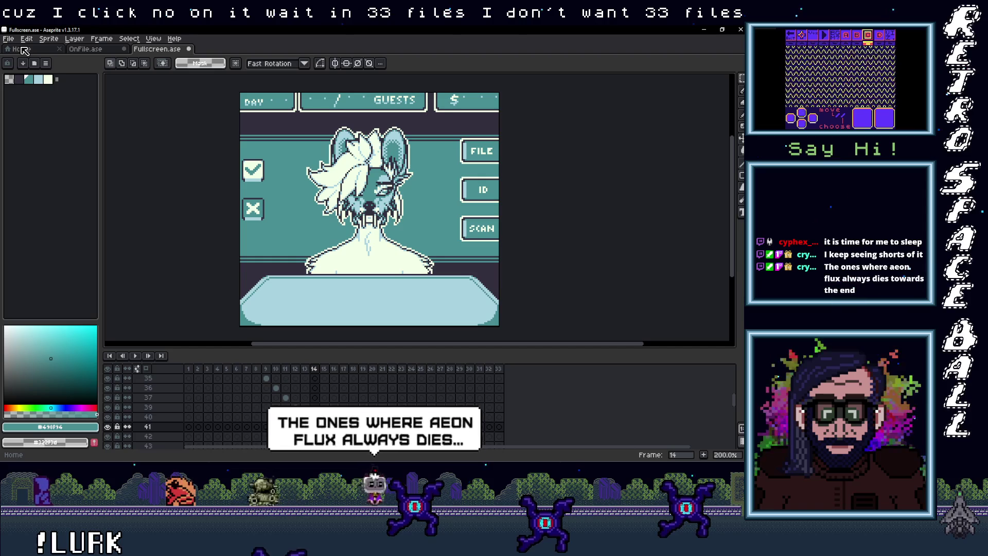
click(10, 40)
key(Escape)
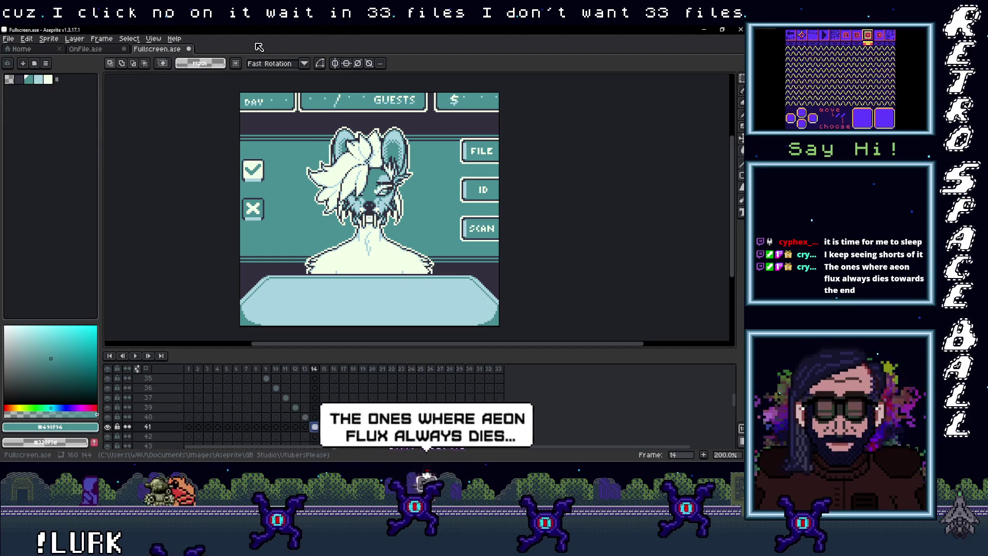
Browse the exported full-screen PNGs from the Export File dialog, then close it without exporting.
click(8, 38)
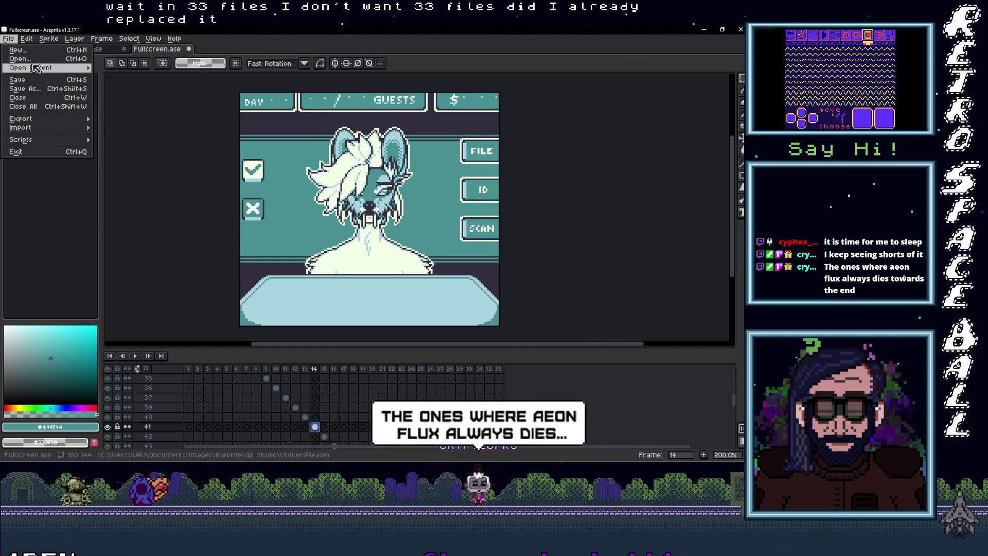
mouse_move(39, 74)
mouse_move(34, 124)
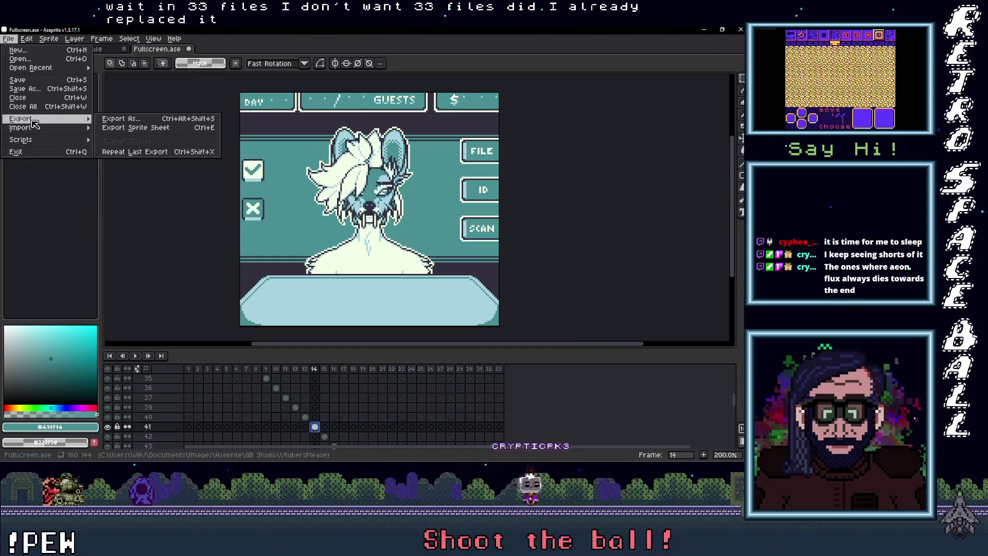
click(109, 120)
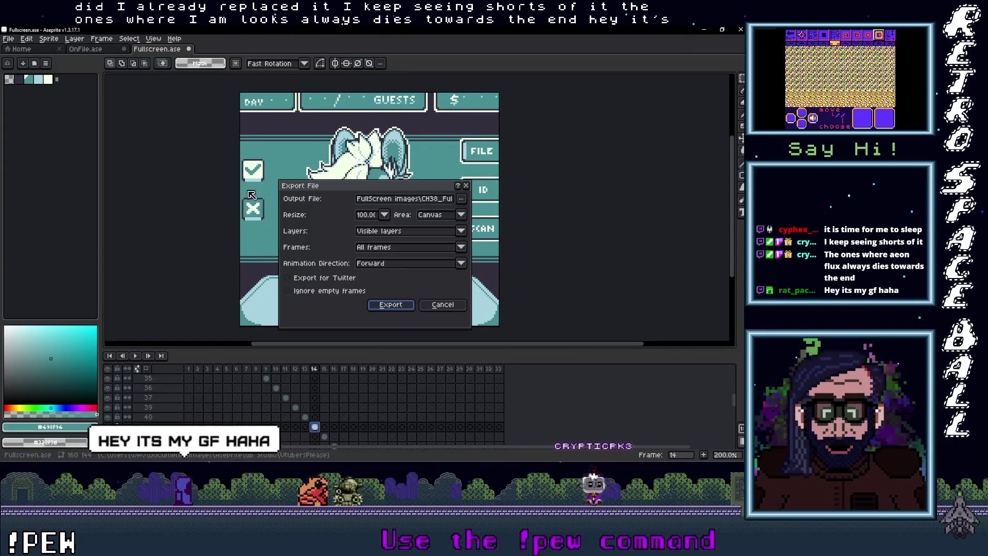
mouse_move(390, 191)
mouse_down()
mouse_move(656, 258)
mouse_move(614, 175)
mouse_move(582, 164)
mouse_up()
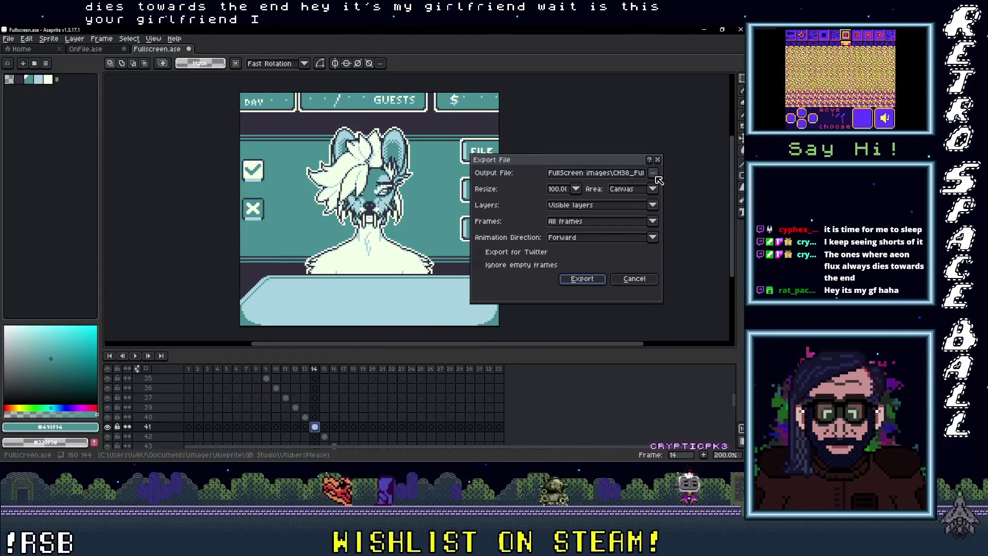
click(654, 174)
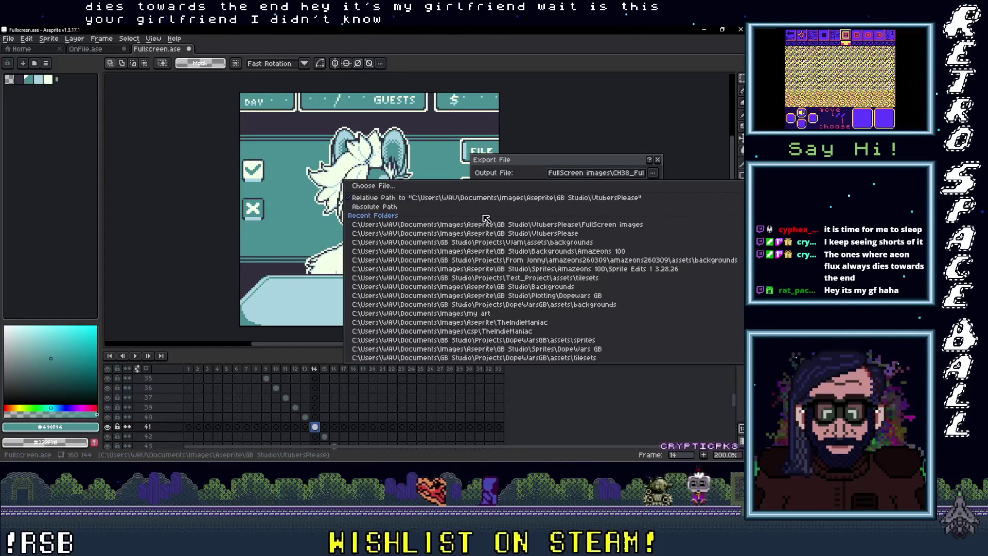
click(383, 187)
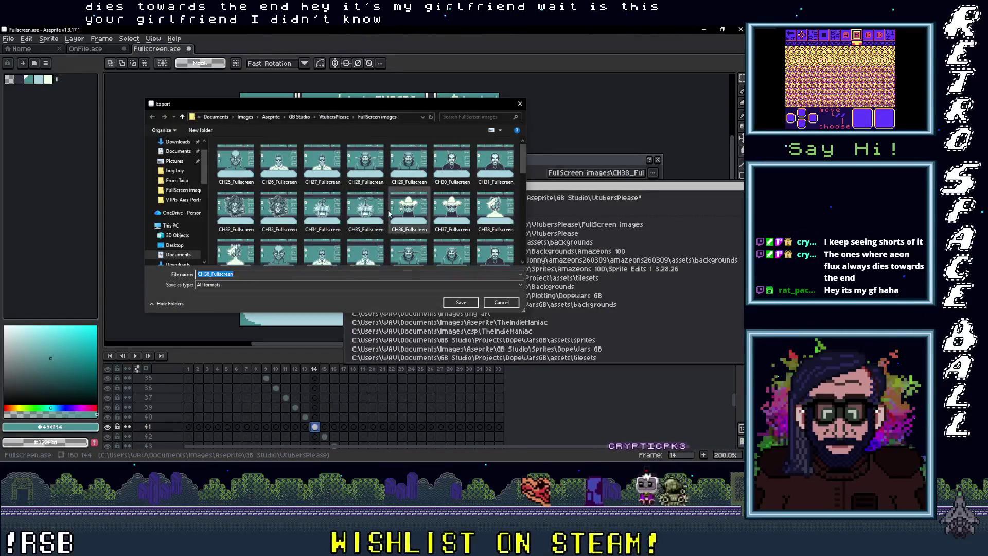
scroll(329, 227, down, 1)
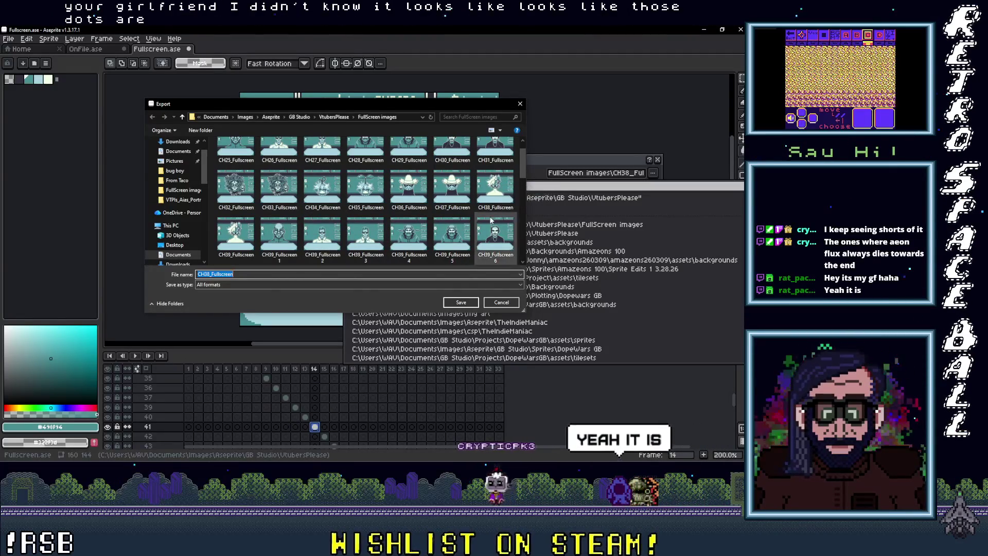
scroll(494, 216, down, 2)
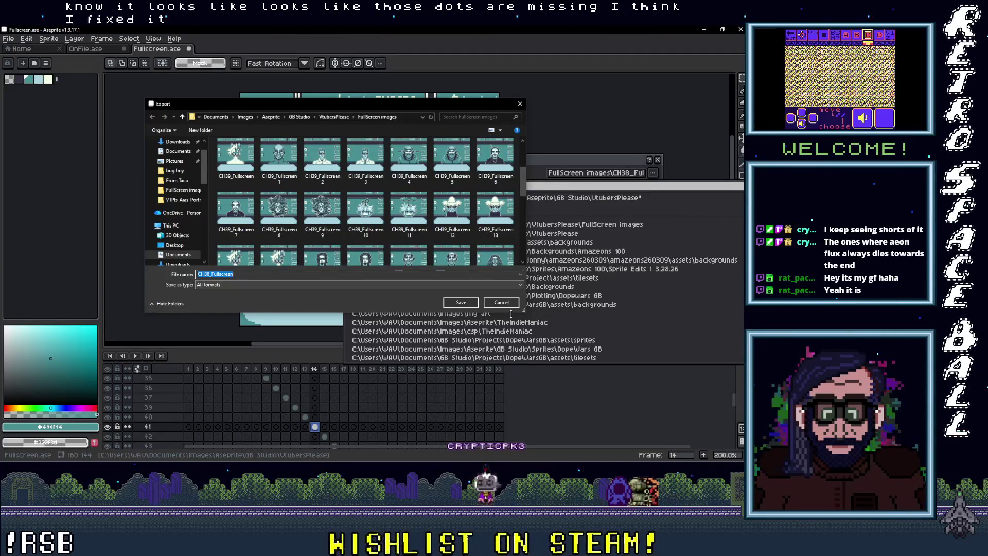
click(506, 304)
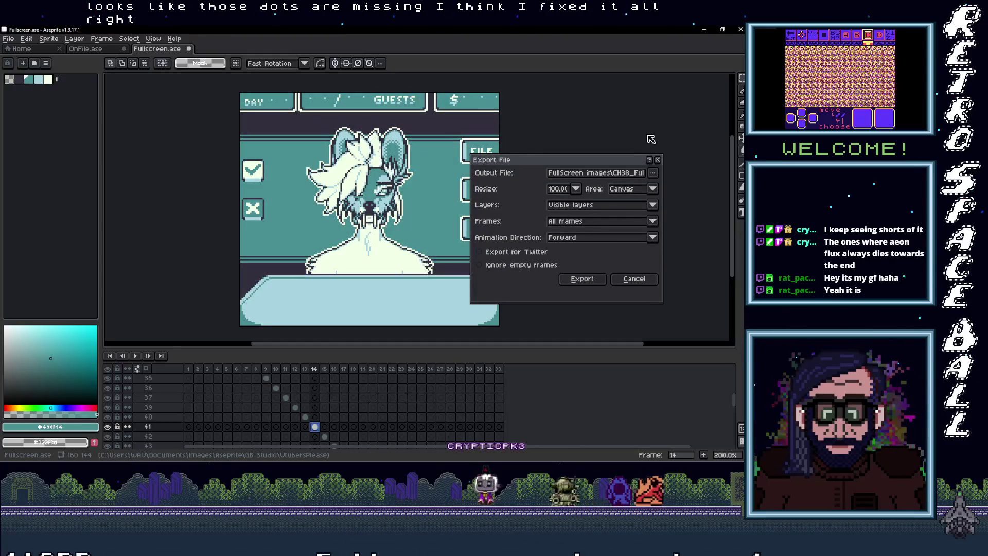
key(Escape)
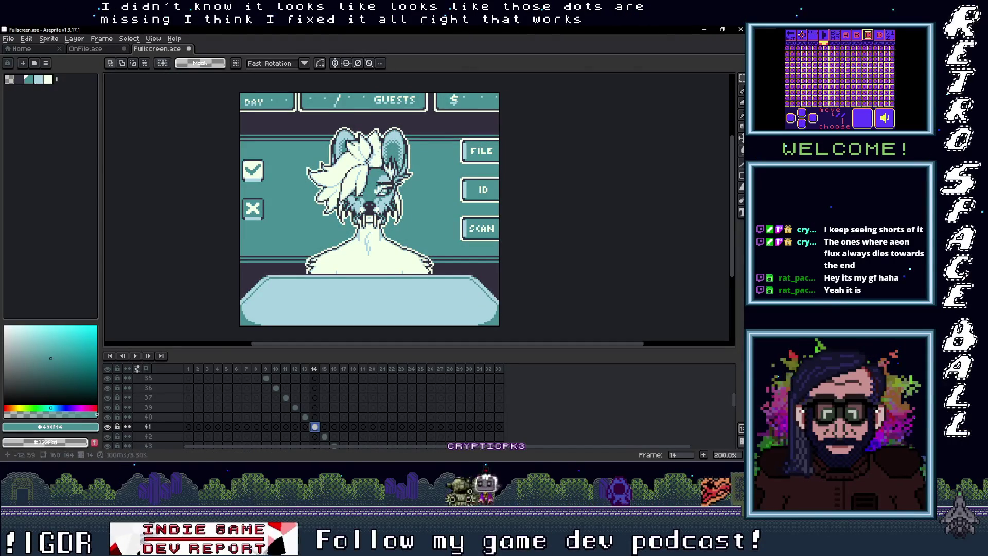
Flip between frames 13, 14 and 15 to compare the mouse face, then select frame 14's cel.
click(305, 369)
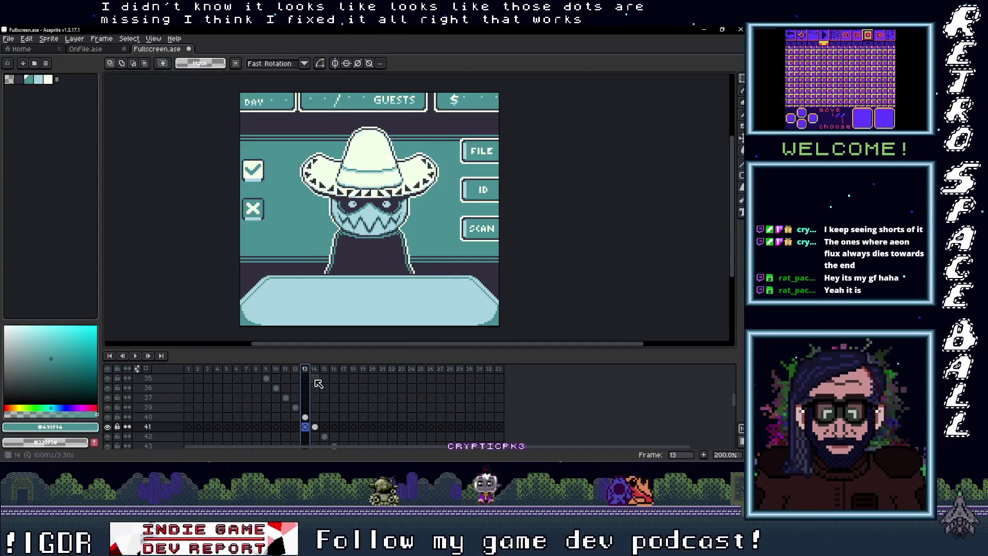
click(315, 428)
click(325, 437)
click(317, 427)
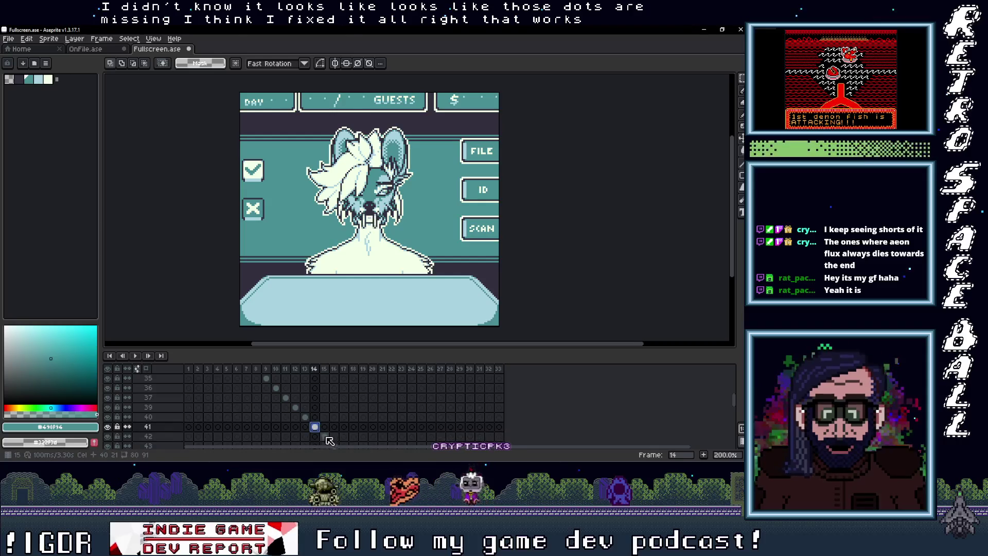
click(325, 437)
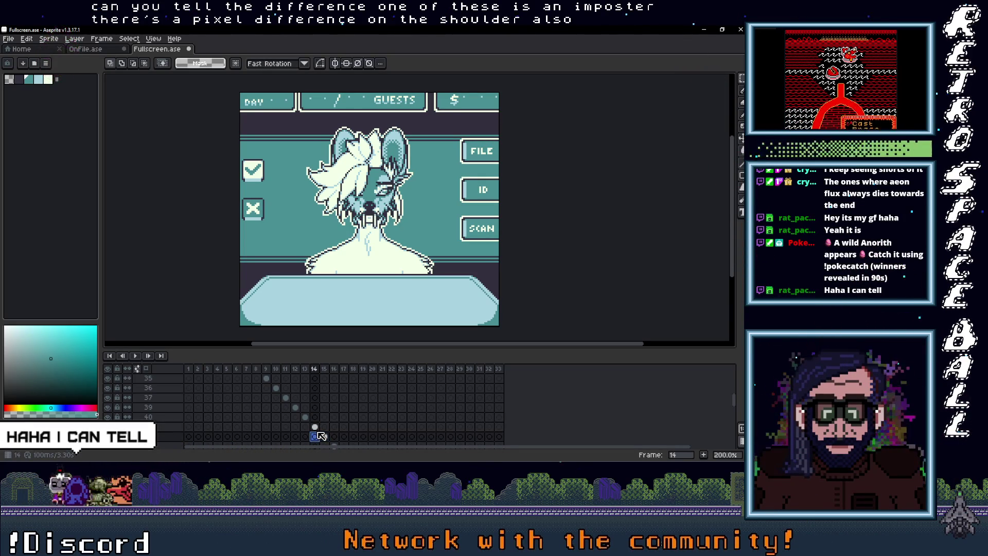
drag(321, 437, 331, 439)
click(315, 427)
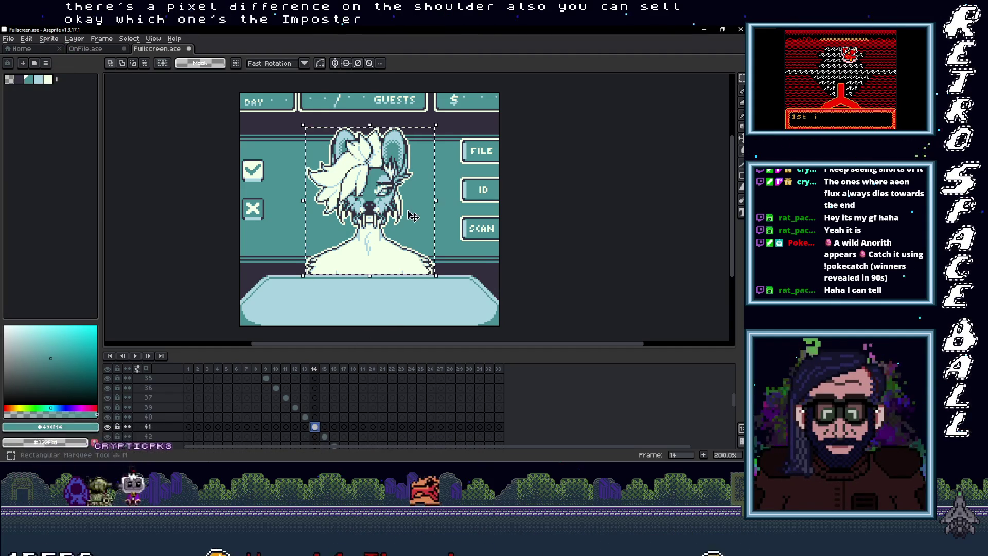
Paste the frame-14 face into frame 13 of OnFile's face big layer, aligned over the left panel.
key(ctrl+t)
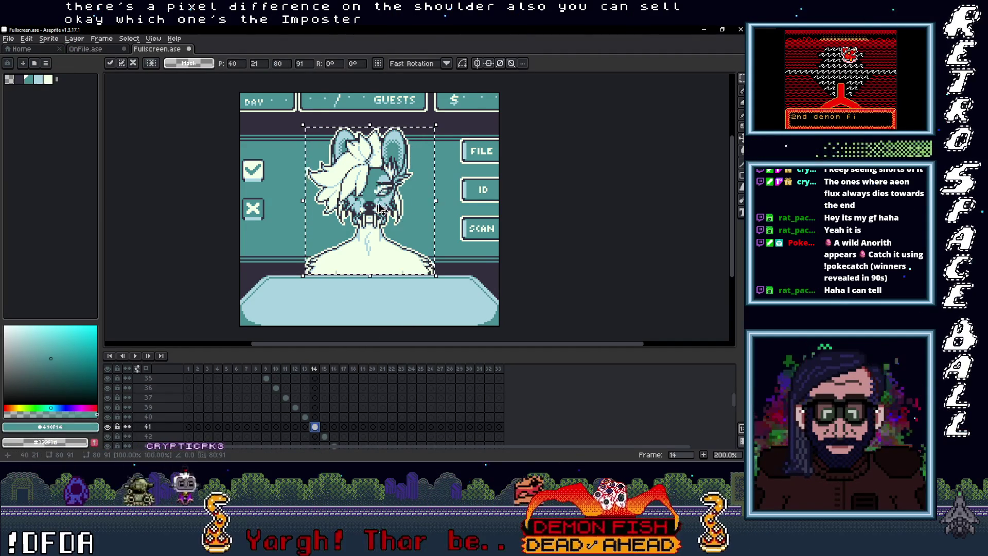
key(ctrl+Tab)
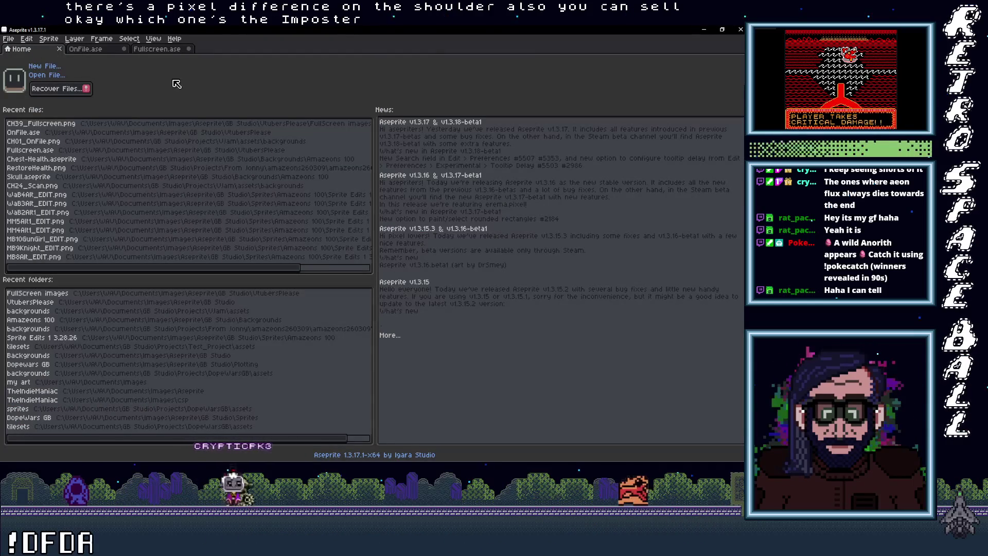
click(92, 48)
click(305, 427)
key(ctrl+v)
drag(324, 314, 286, 286)
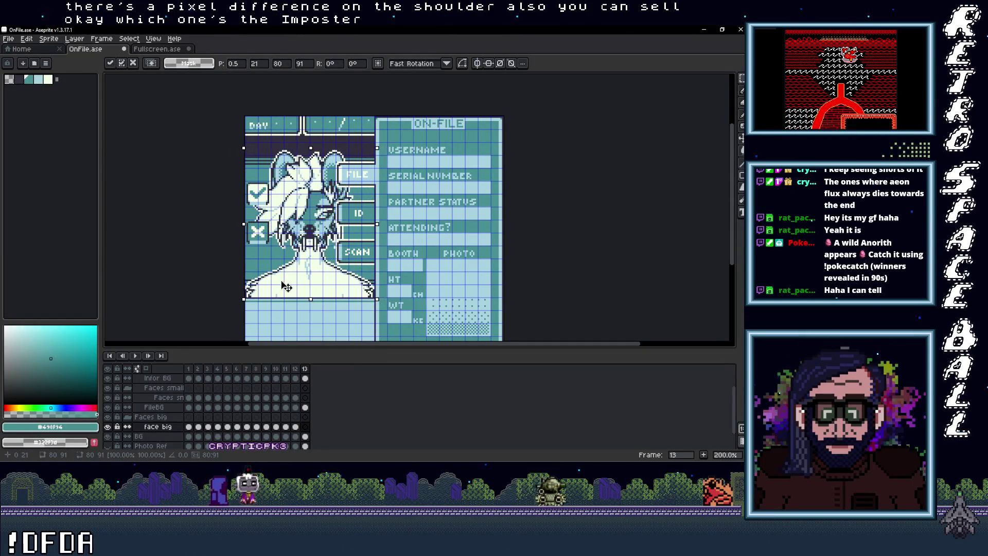
scroll(300, 299, up, 2)
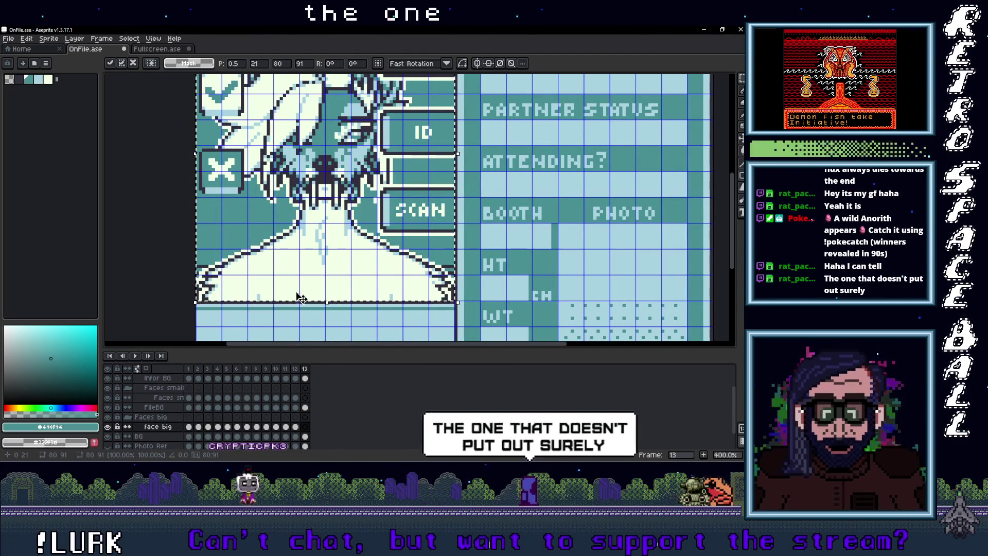
scroll(312, 294, down, 2)
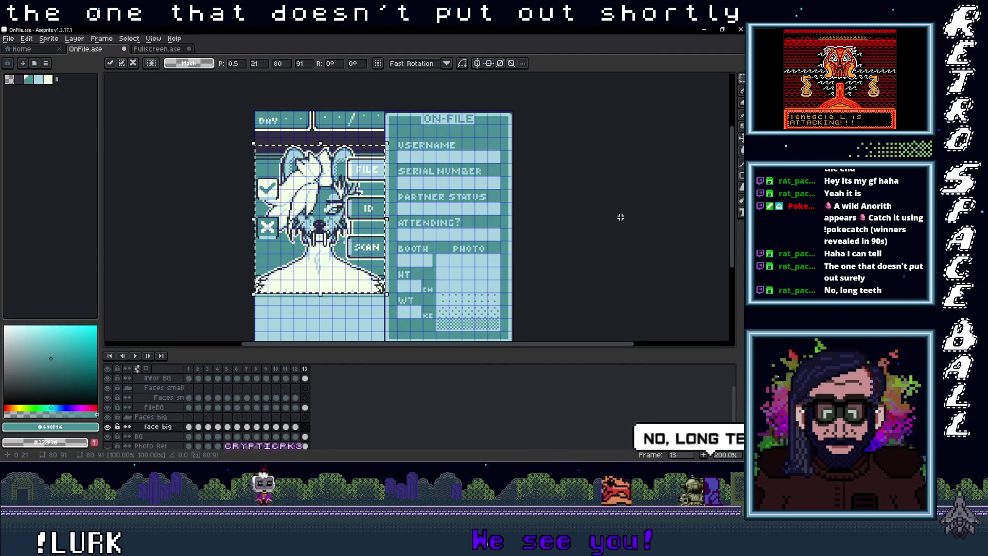
key(ctrl+d)
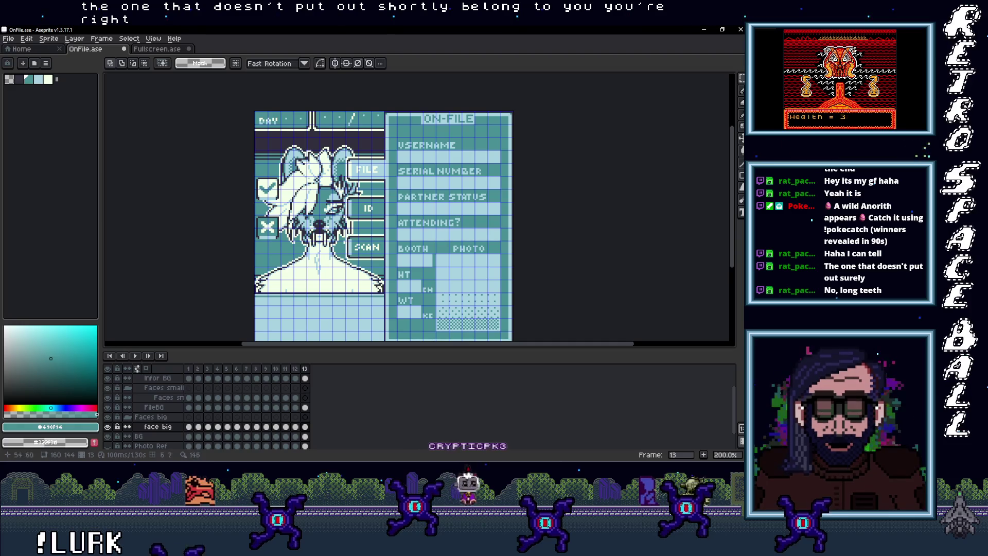
drag(363, 271, 361, 258)
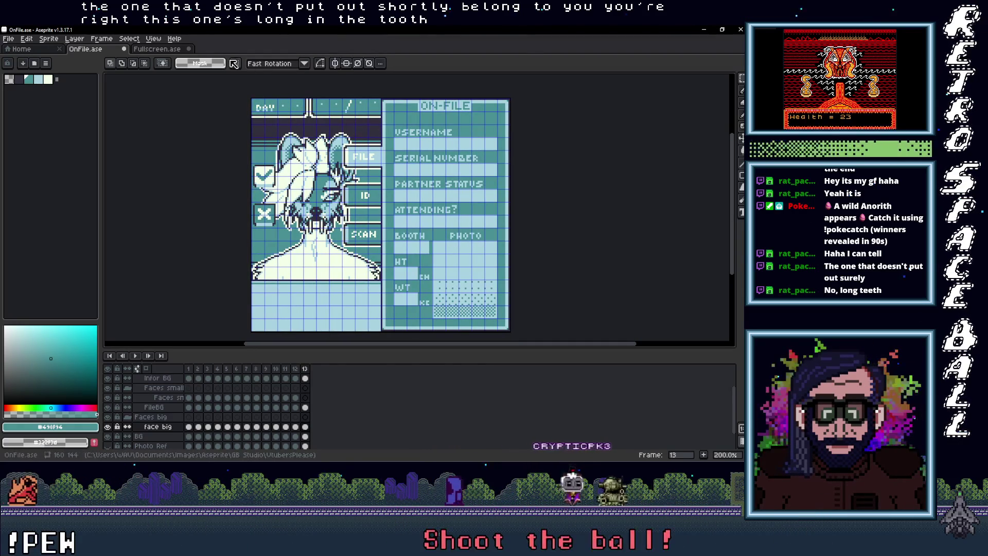
click(157, 50)
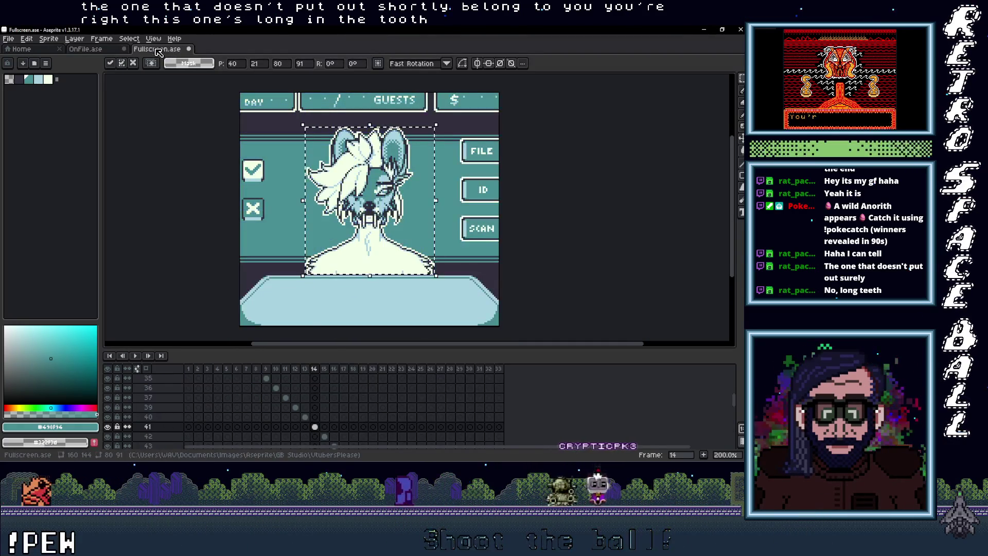
Duplicate the face on the Faces sm layer's frame 13 and move the copy onto the PHOTO box.
click(325, 436)
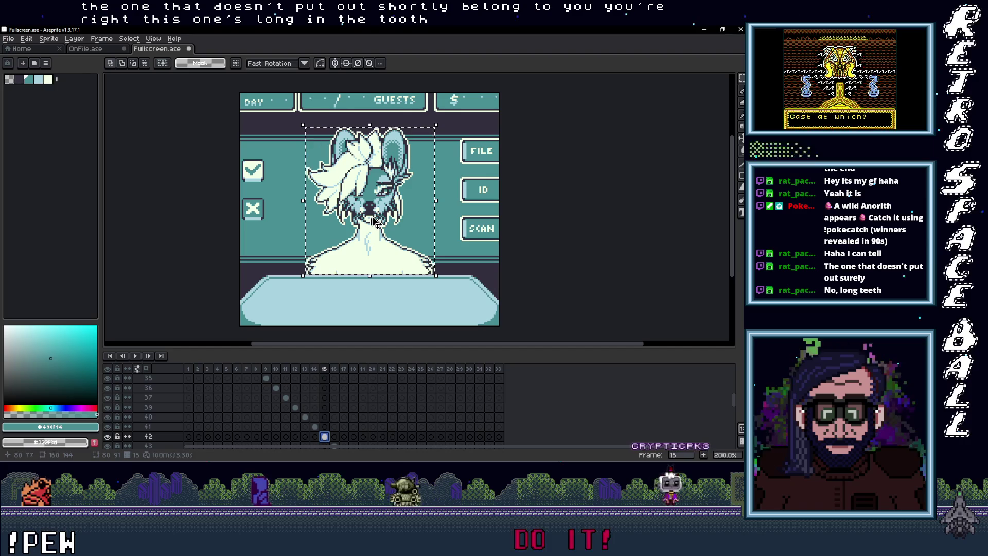
click(86, 49)
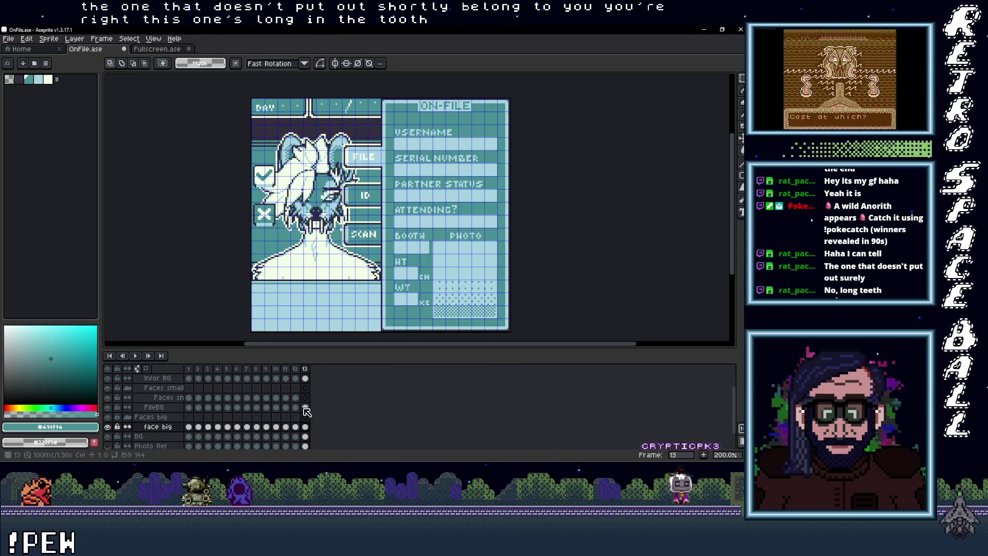
click(306, 398)
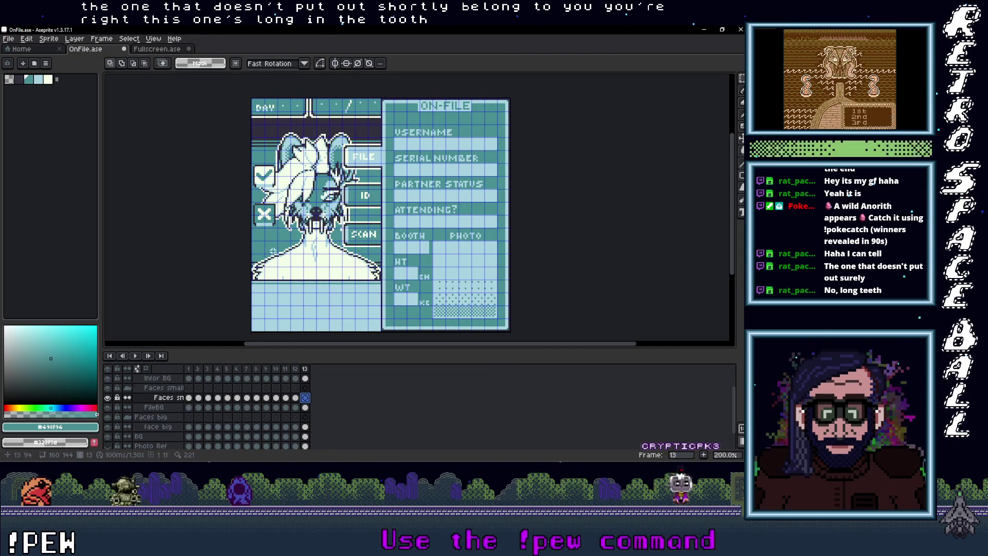
drag(272, 252, 373, 254)
key(m)
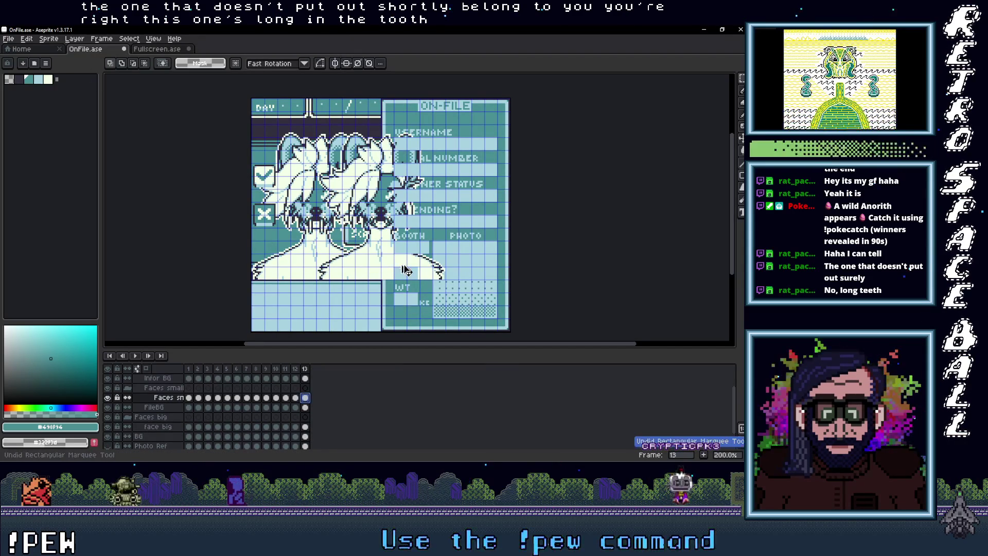
mouse_move(382, 276)
mouse_down()
mouse_move(453, 288)
mouse_move(435, 332)
mouse_move(451, 339)
mouse_up()
scroll(467, 297, up, 3)
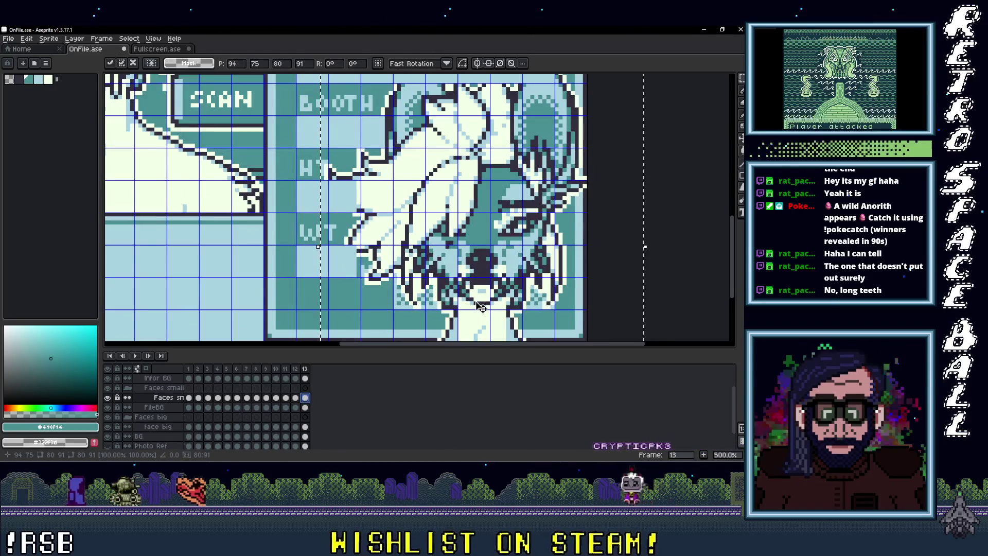
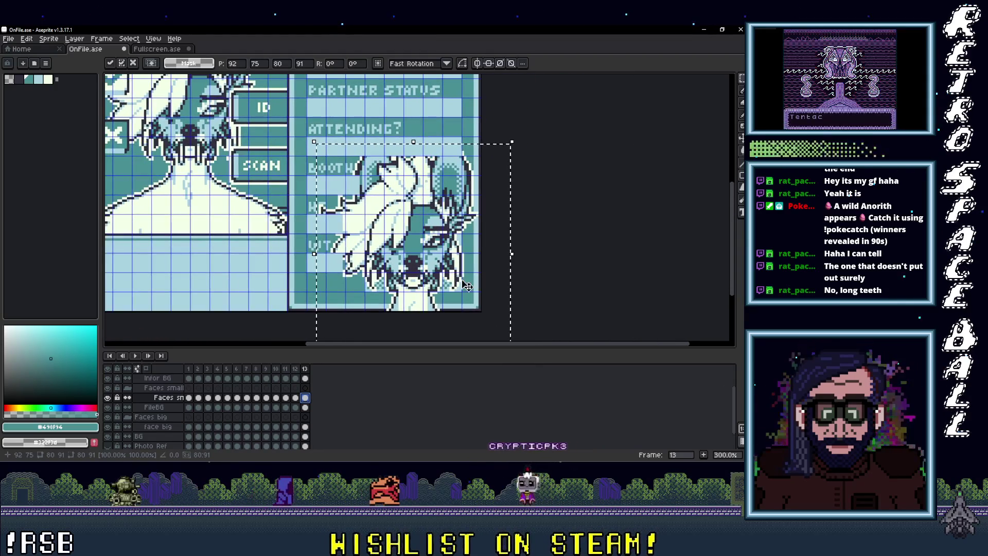
Commit the resized portrait and delete its pixels covering the PHOTO, HT and WT labels.
scroll(534, 300, up, 3)
click(534, 300)
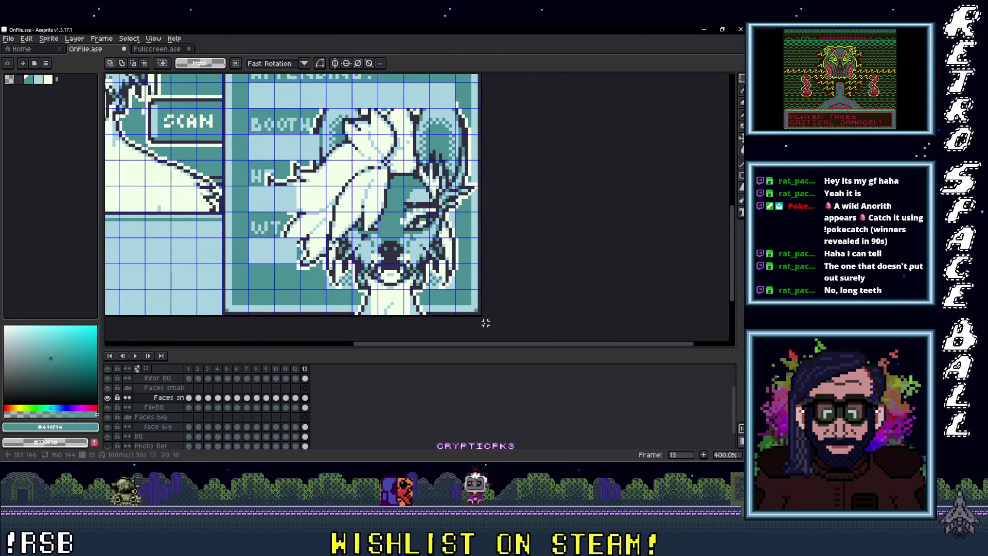
drag(482, 317, 223, 291)
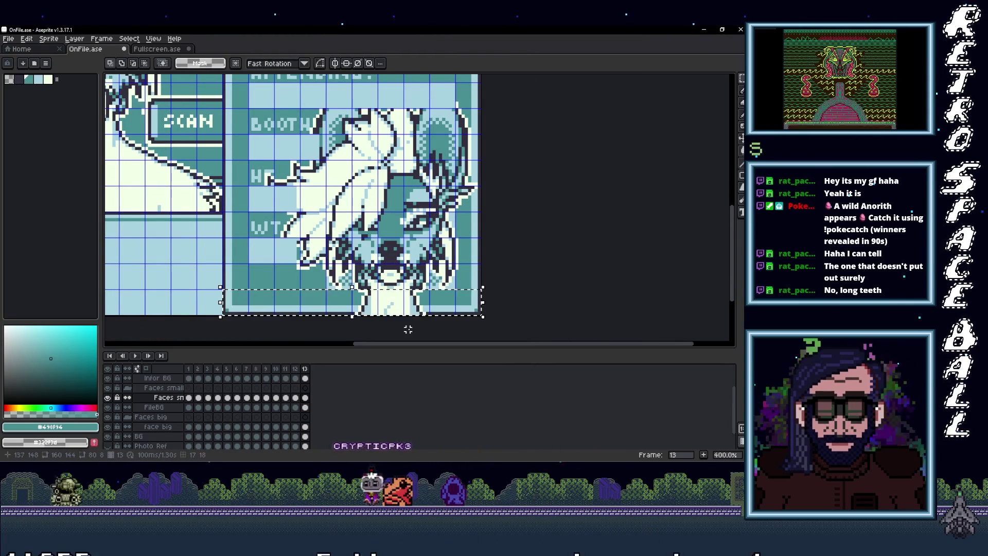
scroll(294, 206, up, 1)
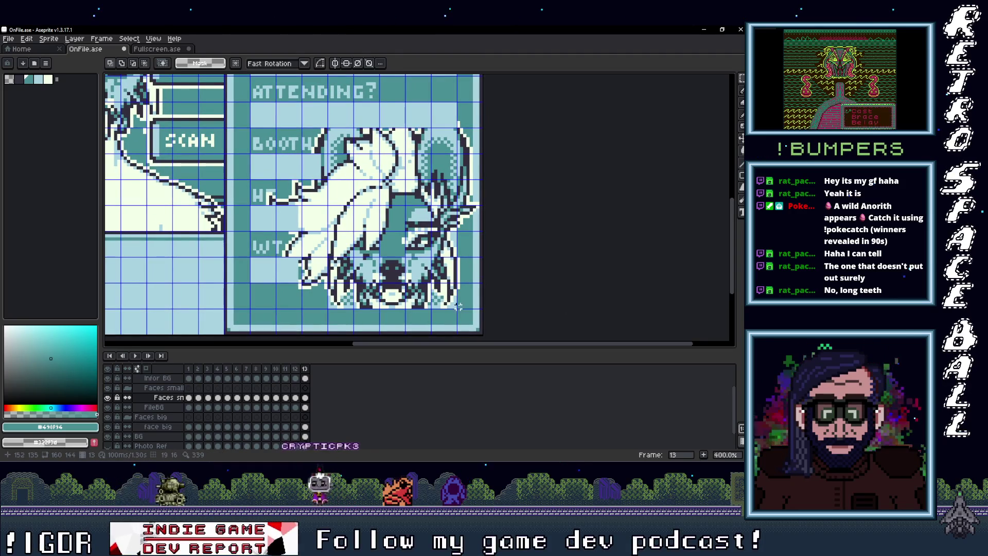
drag(458, 307, 510, 93)
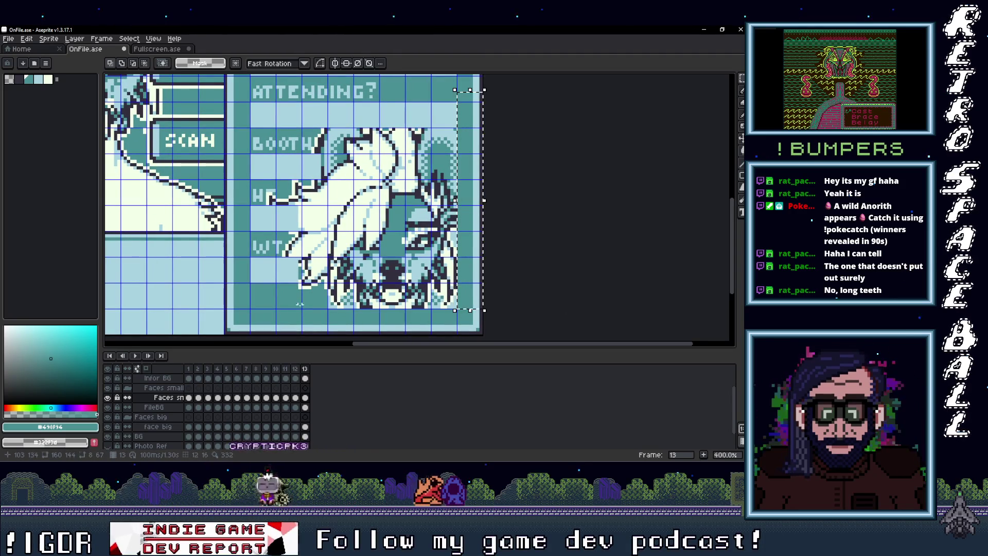
drag(328, 311, 223, 80)
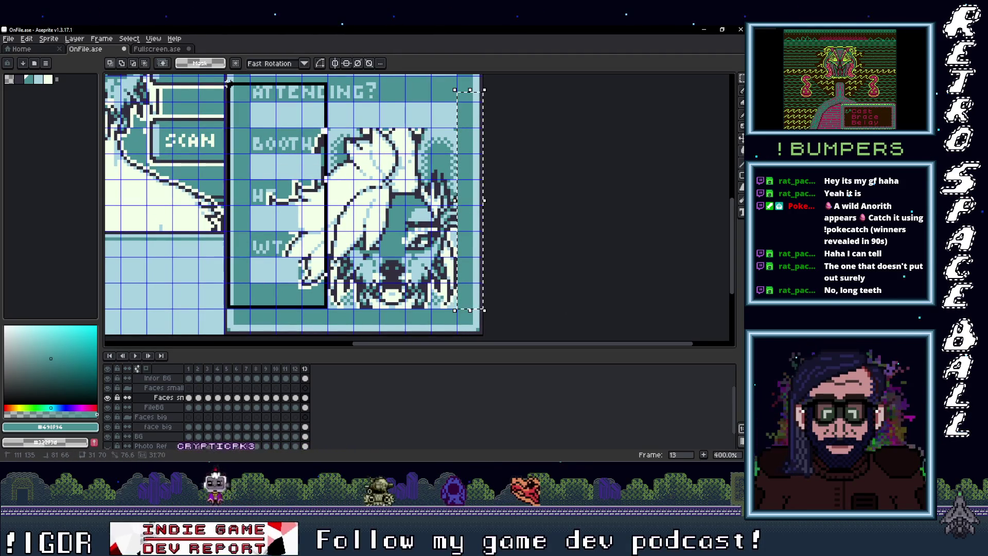
key(Delete)
scroll(460, 185, up, 2)
key(ctrl+d)
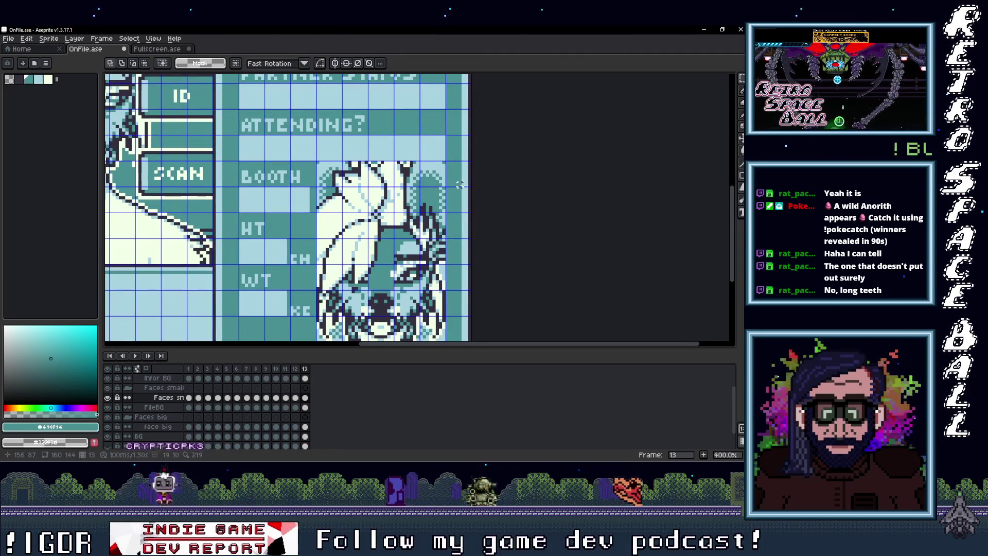
Move the portrait down below the PHOTO label and pick the card's light blue for the pencil.
drag(459, 184, 449, 220)
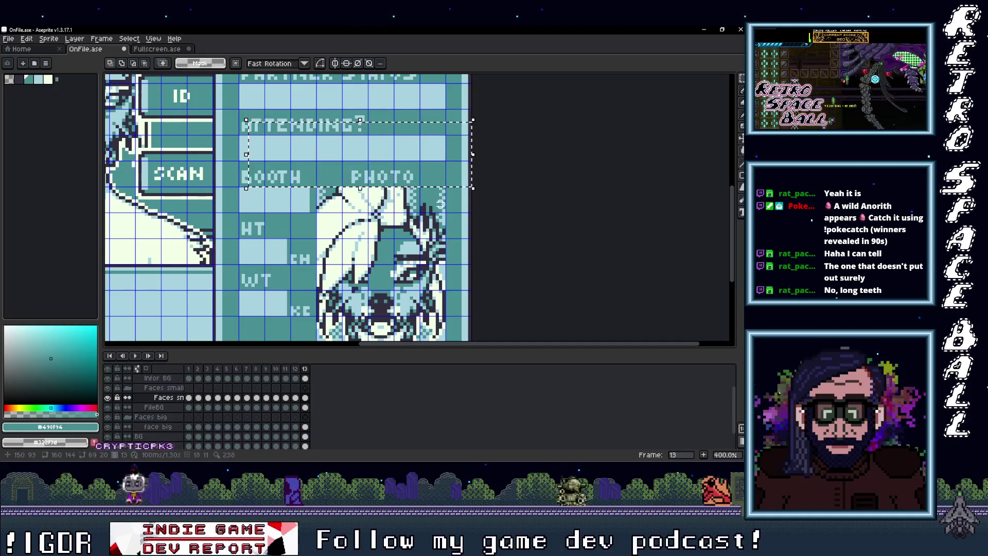
scroll(449, 220, down, 1)
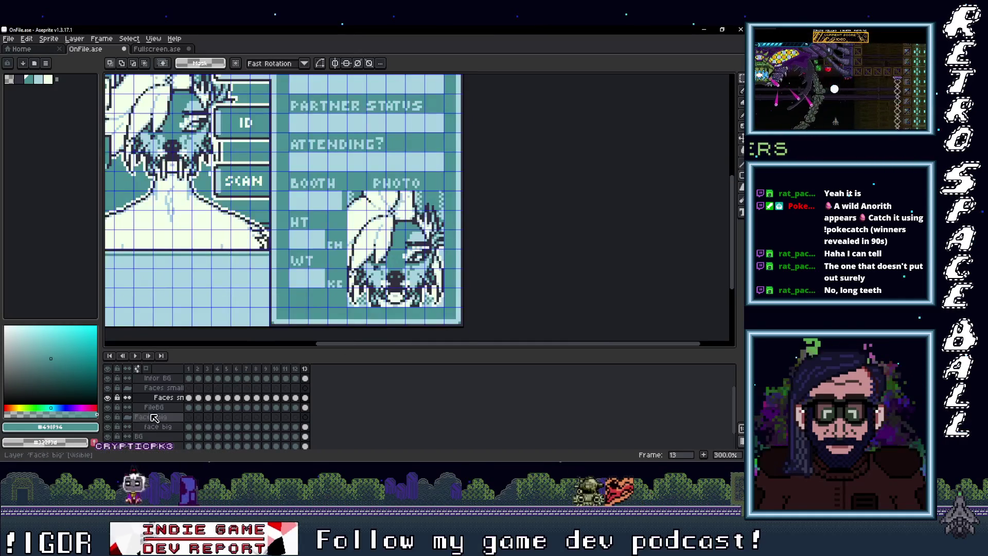
click(108, 398)
click(108, 398)
drag(367, 279, 348, 263)
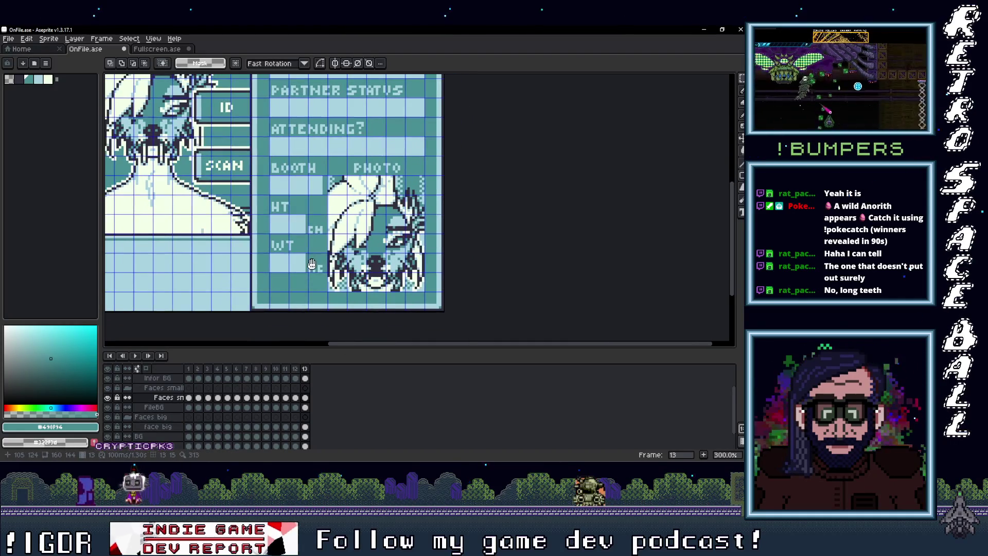
key(i)
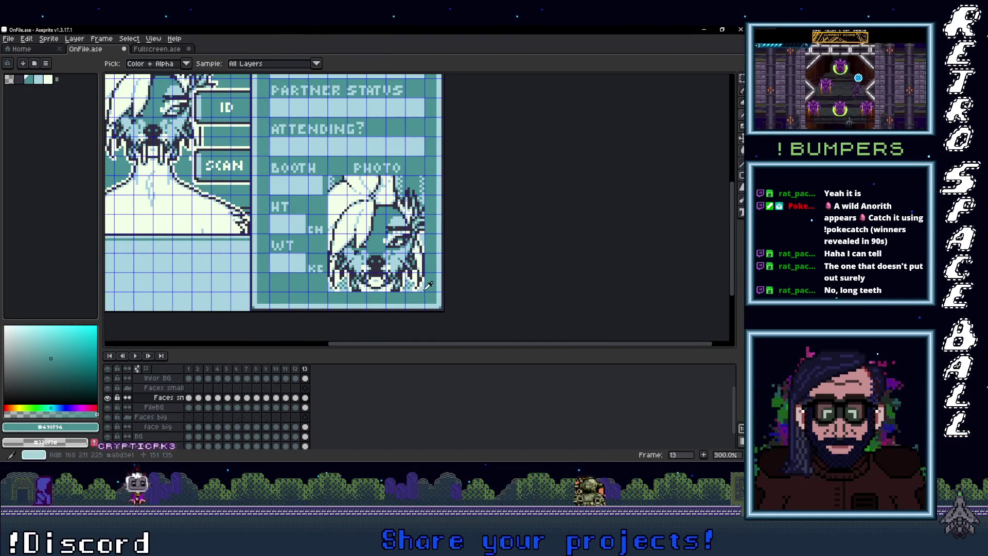
click(427, 287)
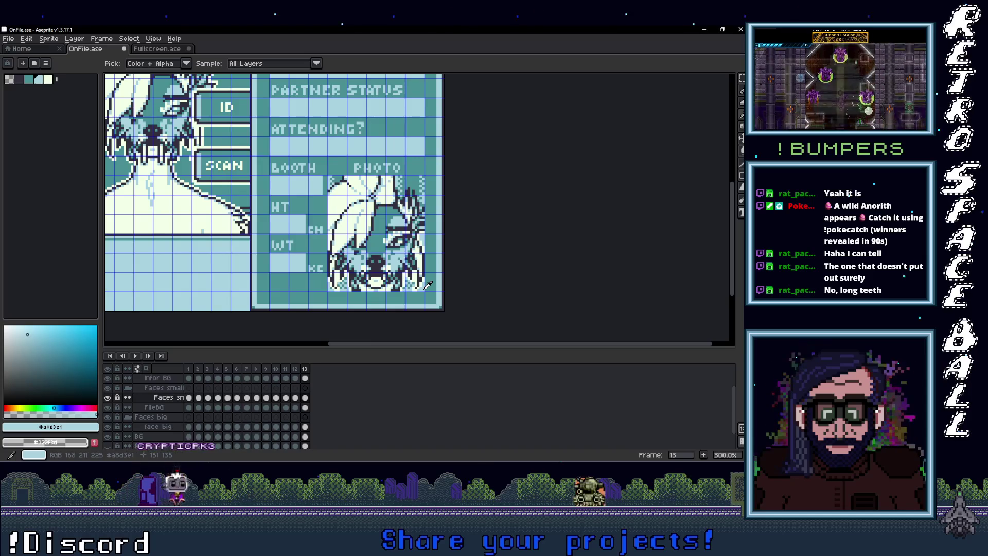
key(b)
scroll(427, 286, up, 2)
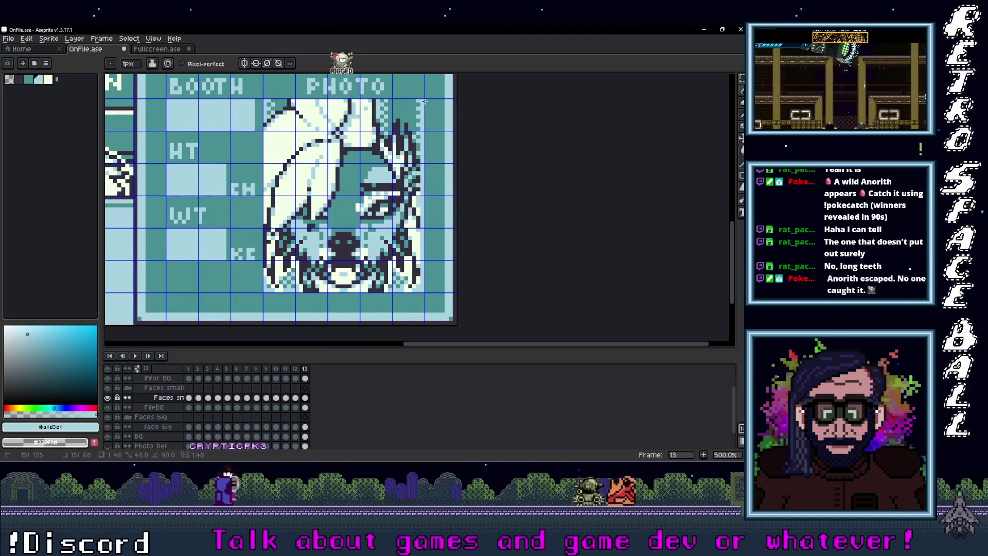
Pencil a light blue line along the photo's edge.
shift+click(424, 101)
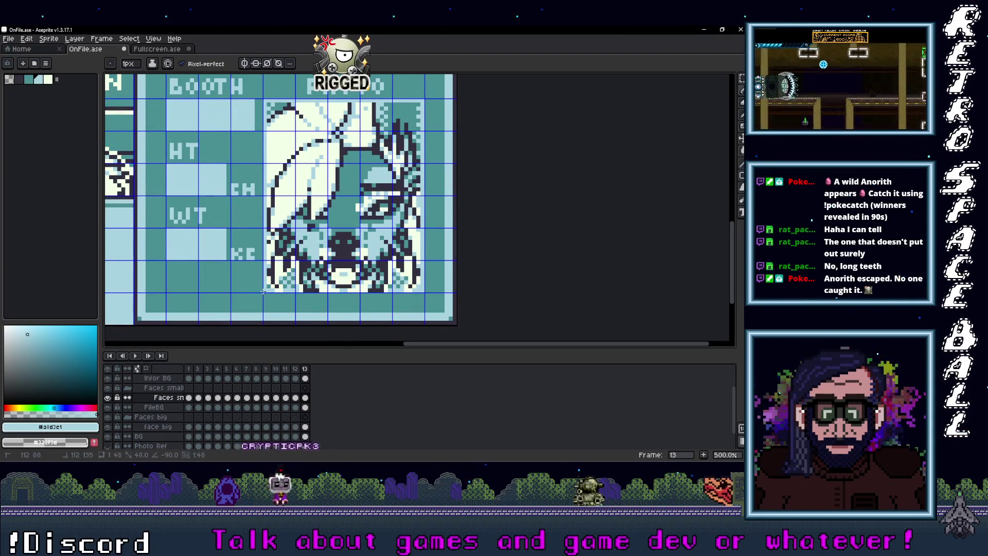
scroll(410, 283, down, 2)
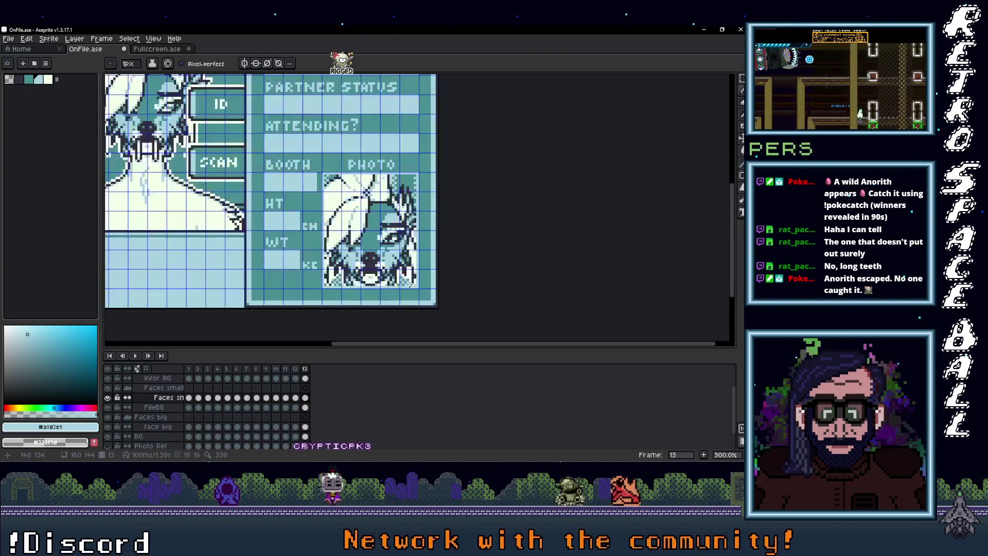
scroll(410, 284, up, 1)
scroll(399, 292, up, 1)
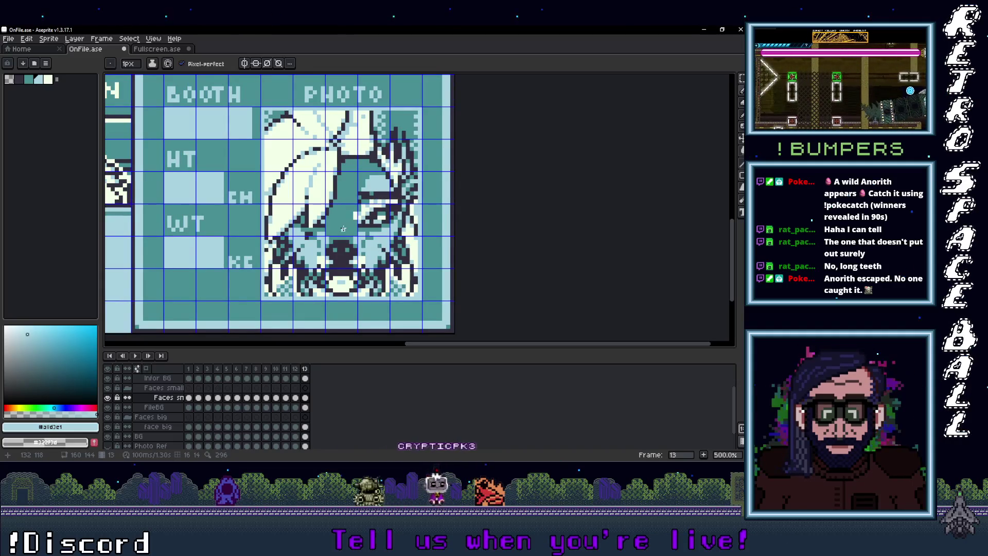
Paint-bucket the photo's white areas light blue and its dark outlines teal.
key(g)
click(319, 188)
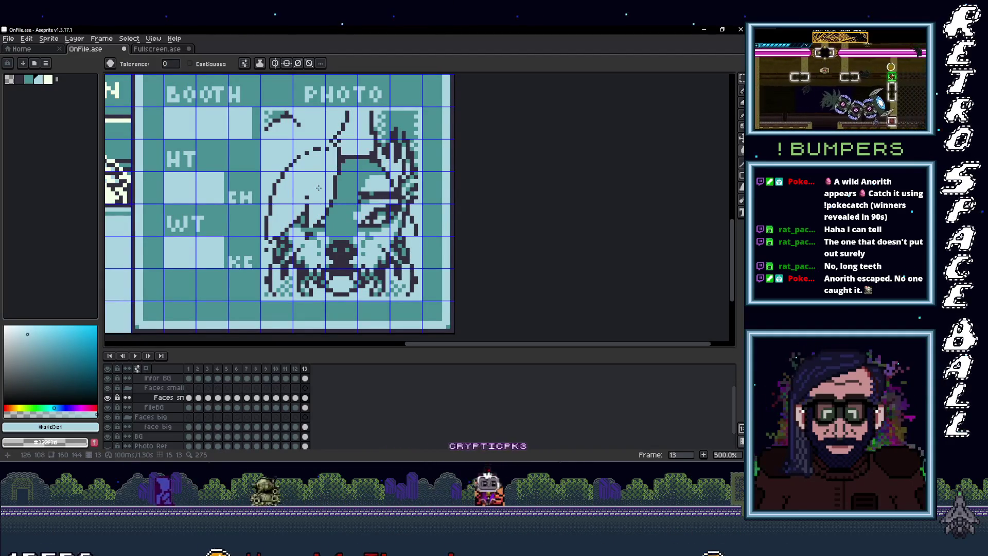
click(28, 79)
click(337, 191)
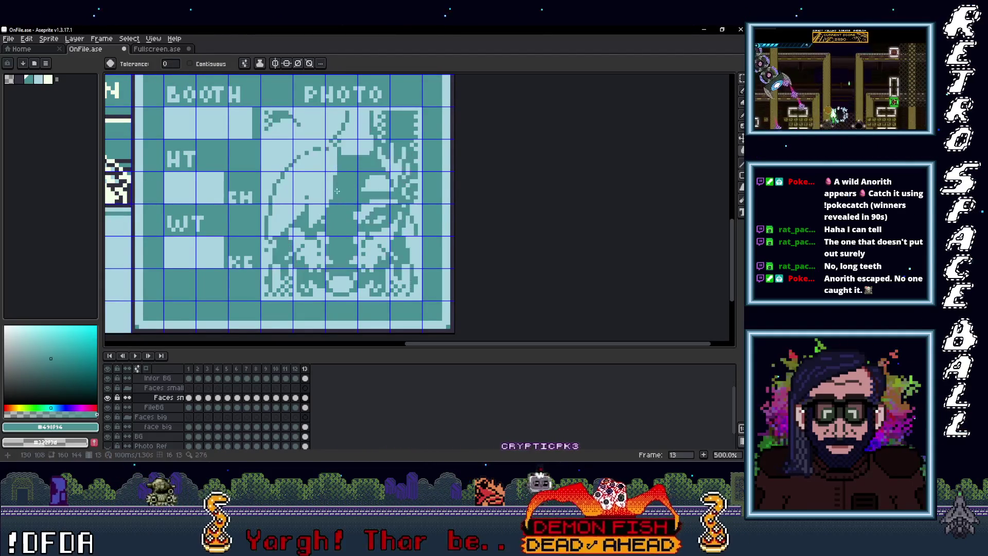
scroll(419, 230, down, 4)
scroll(426, 233, up, 1)
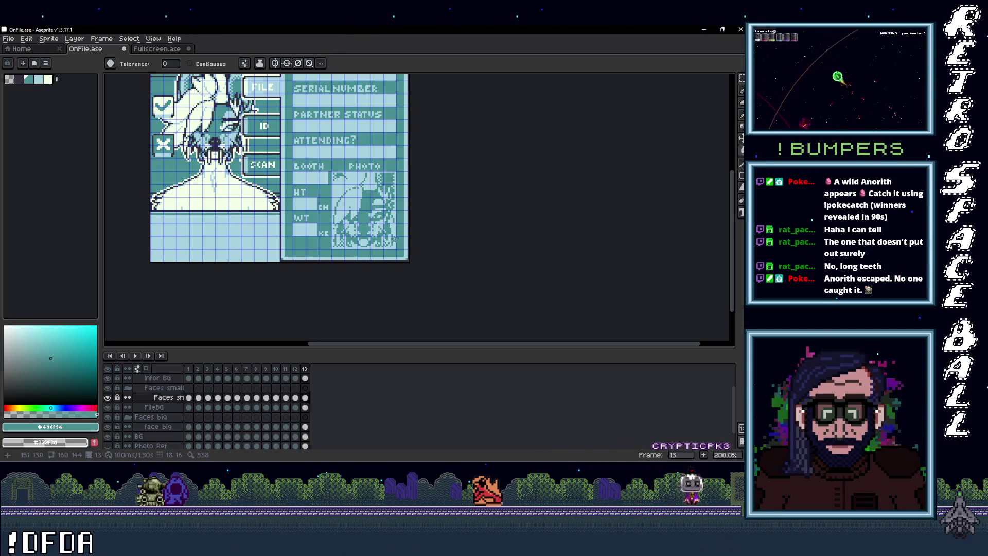
Make the Info layer the active layer.
scroll(393, 238, down, 1)
scroll(336, 265, up, 1)
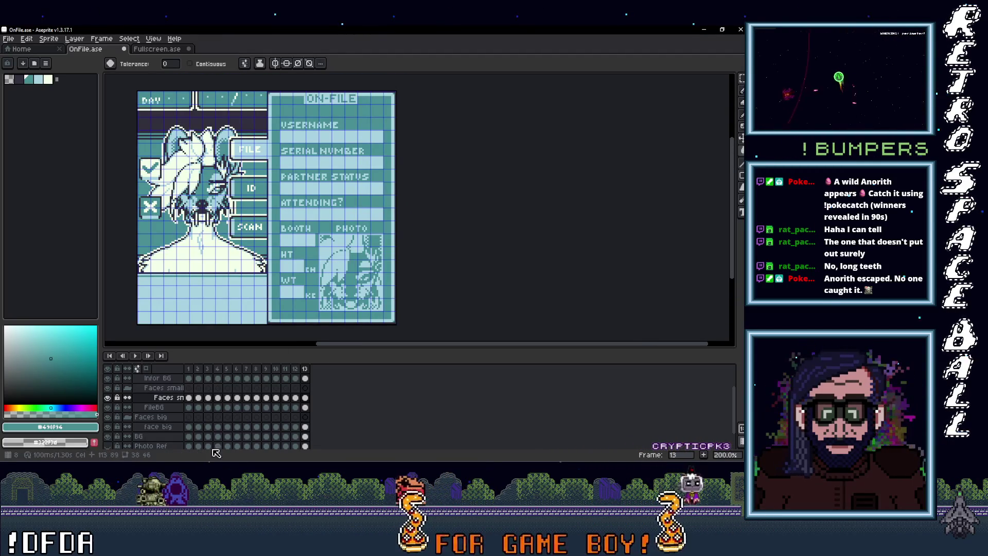
scroll(284, 425, up, 1)
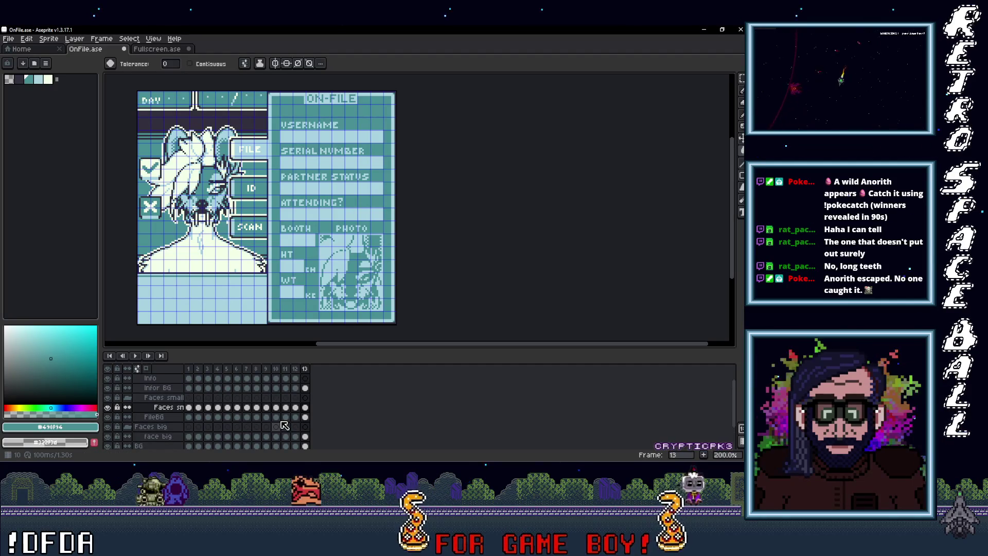
click(306, 378)
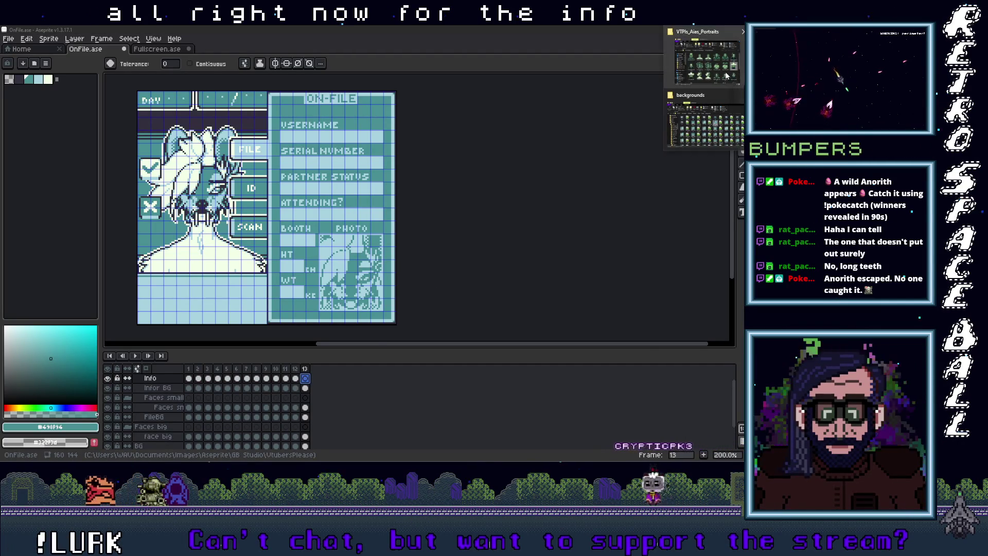
key(alt+Tab)
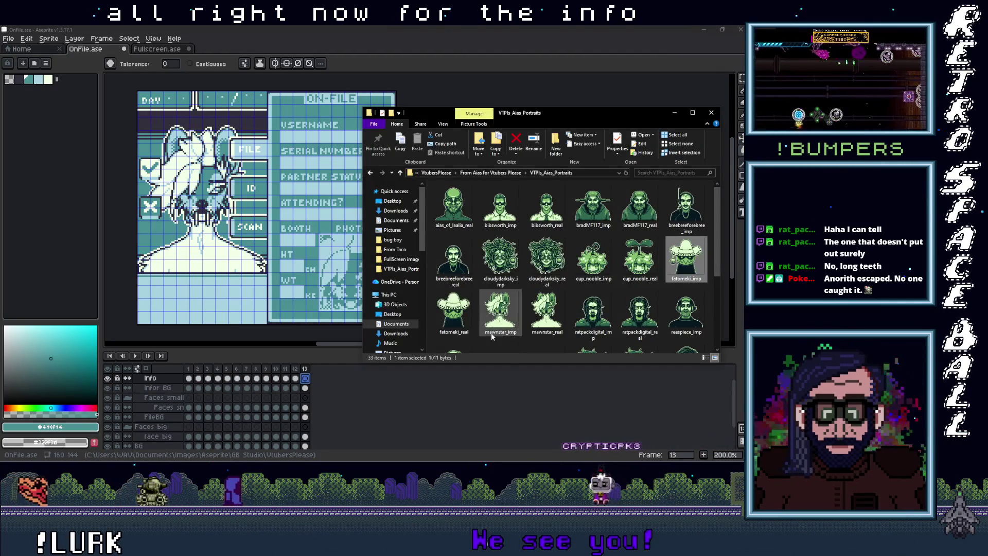
click(493, 336)
click(491, 334)
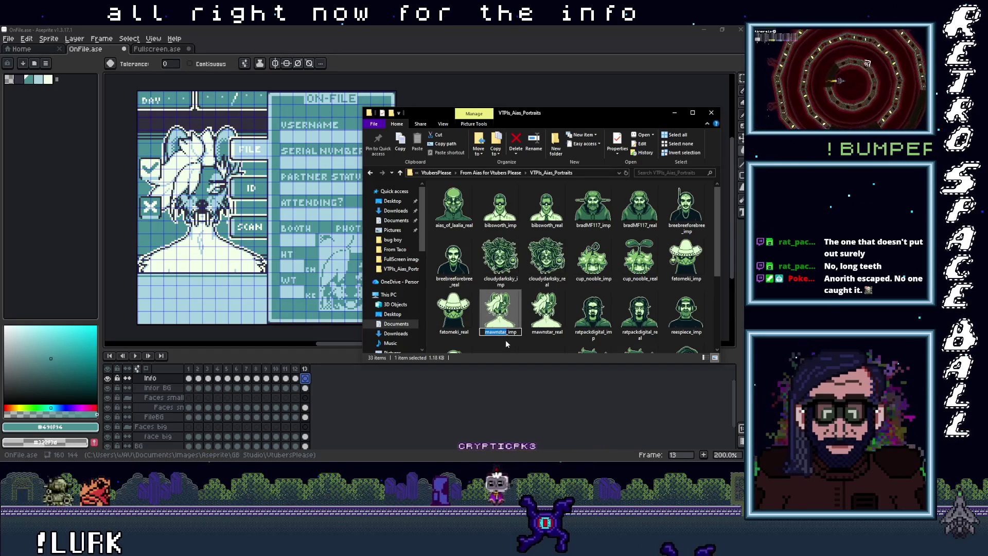
click(376, 53)
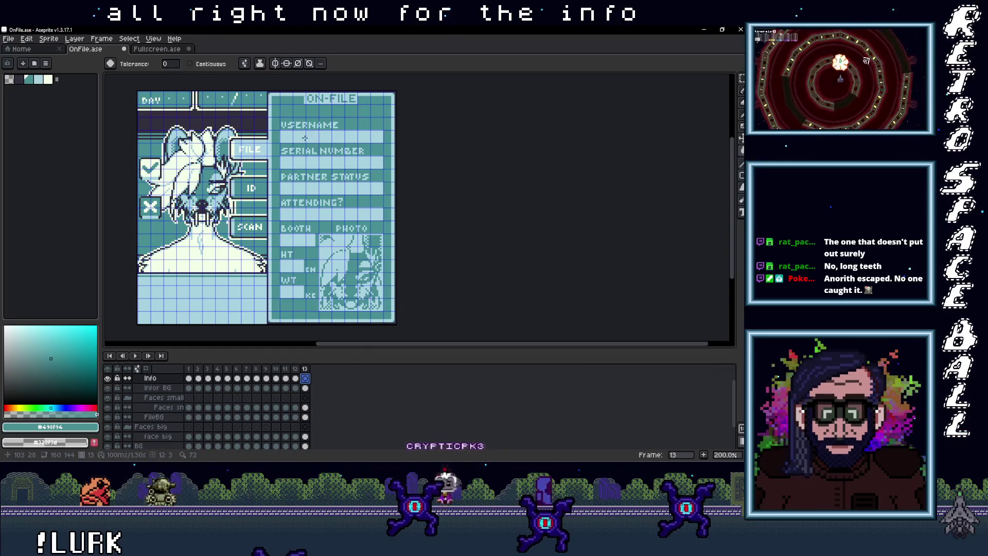
scroll(306, 137, up, 1)
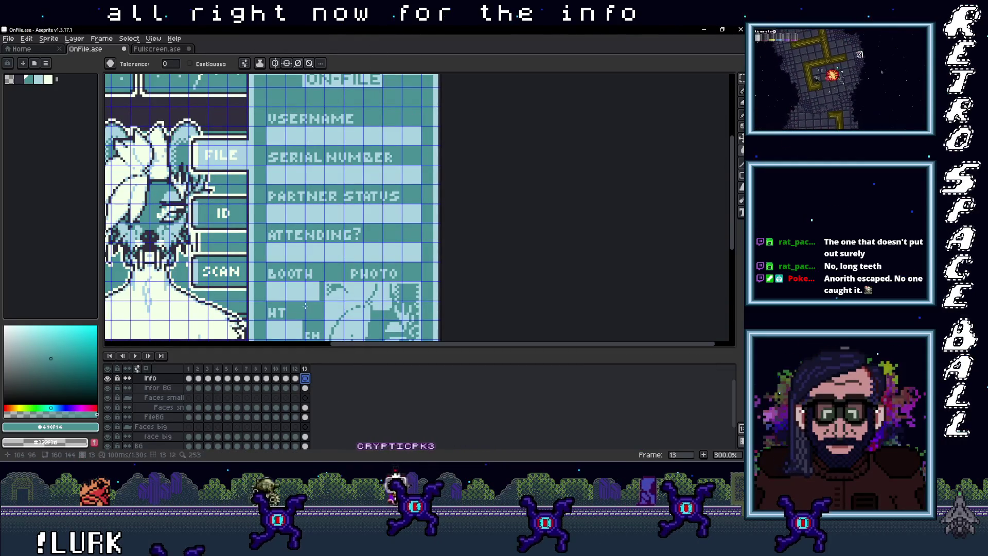
key(t)
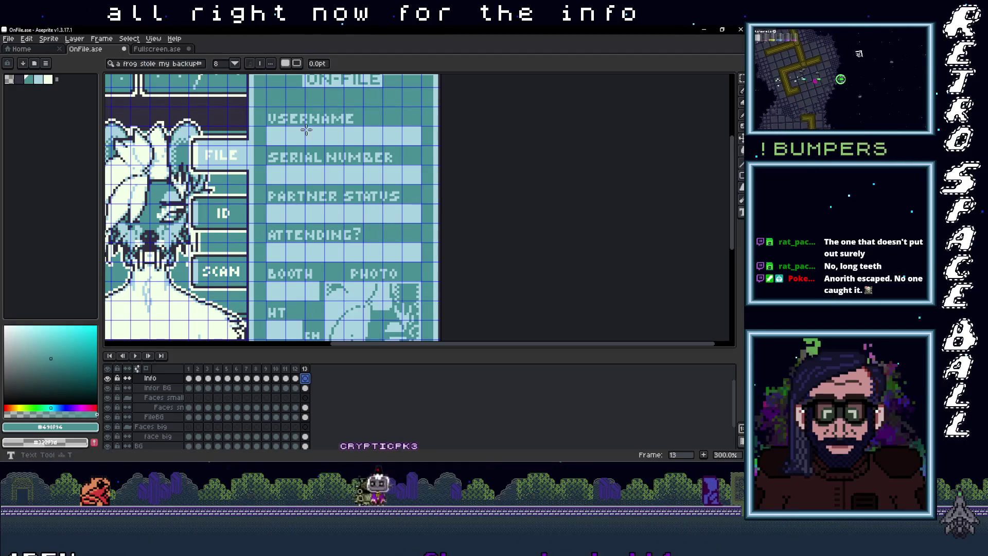
scroll(267, 128, up, 1)
mouse_move(266, 126)
mouse_down()
mouse_move(346, 149)
mouse_move(472, 151)
mouse_up()
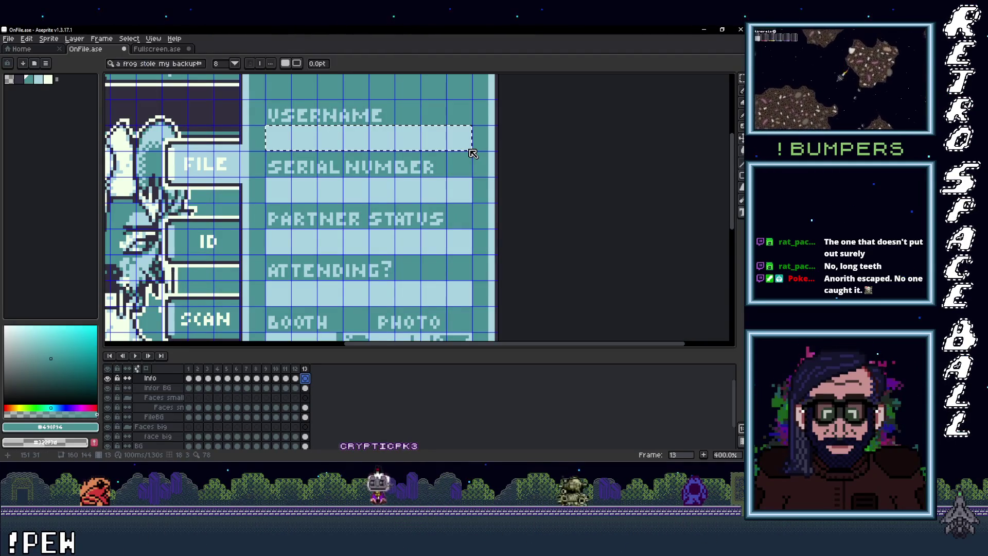
scroll(319, 150, up, 1)
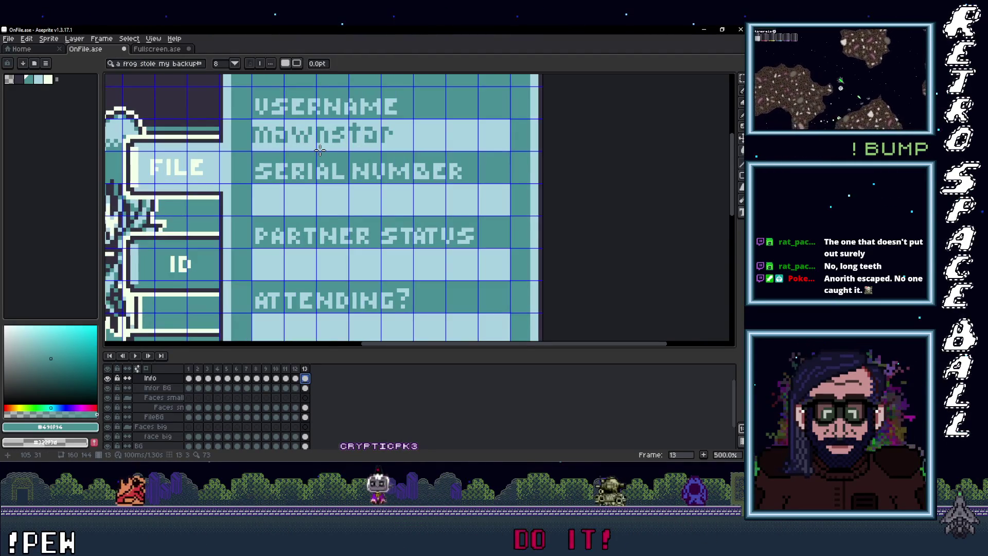
key(m)
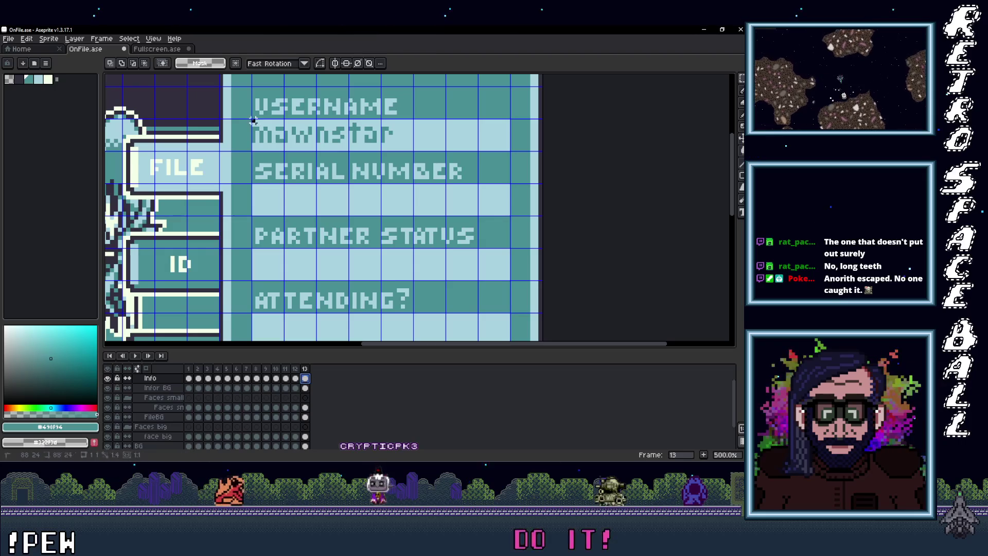
drag(391, 146, 411, 152)
click(354, 137)
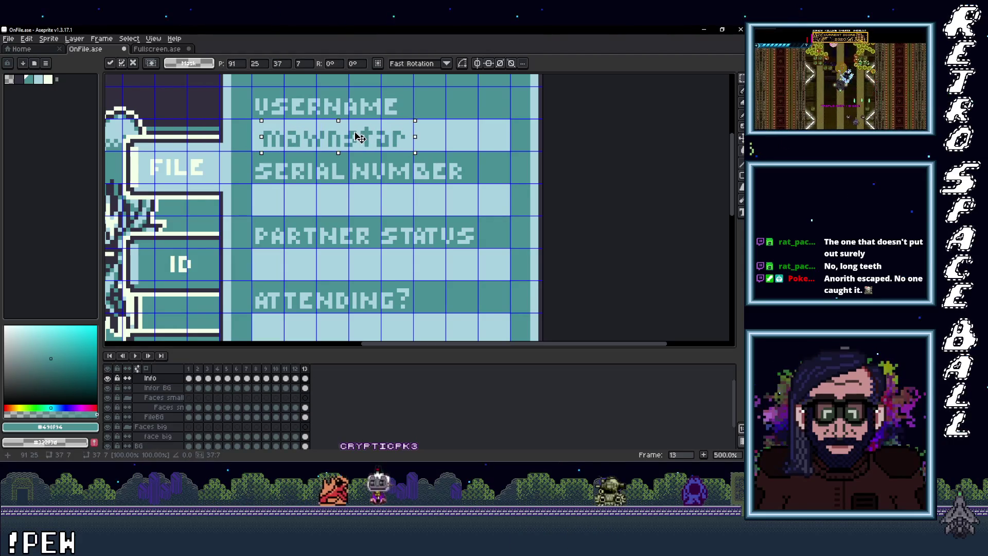
scroll(367, 190, down, 2)
key(ctrl+d)
scroll(381, 206, down, 1)
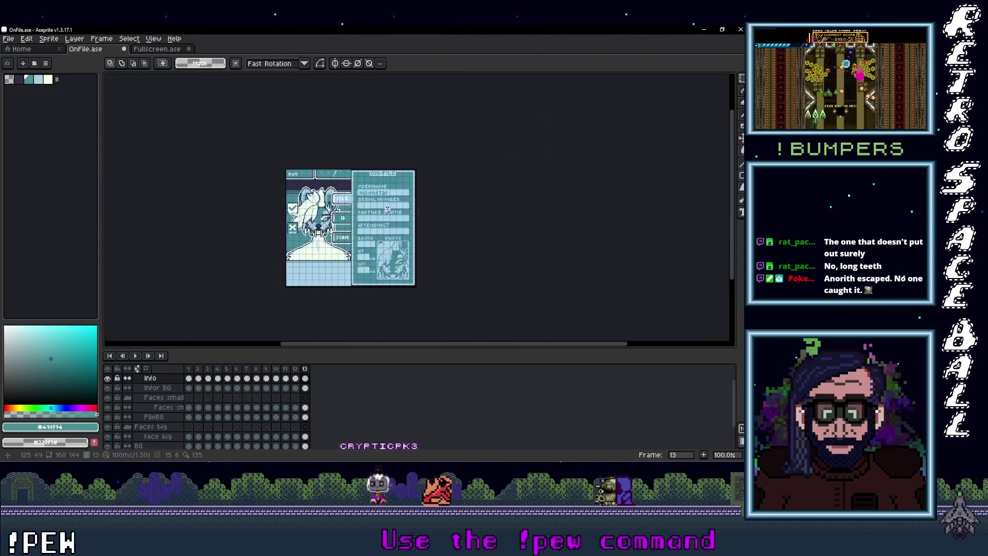
scroll(390, 217, up, 1)
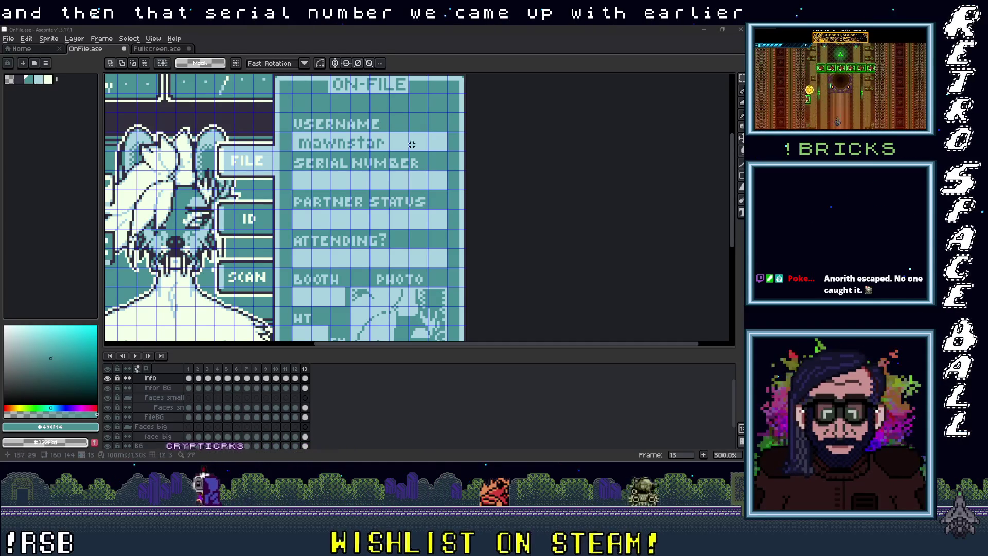
Add the serial number in the SERIAL NUMBER row and move it down a few pixels.
click(363, 179)
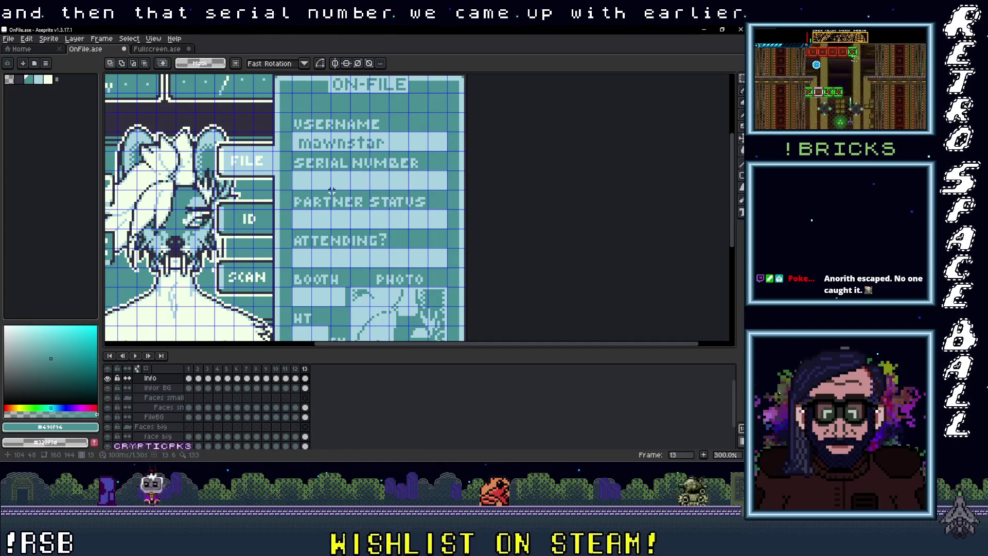
key(t)
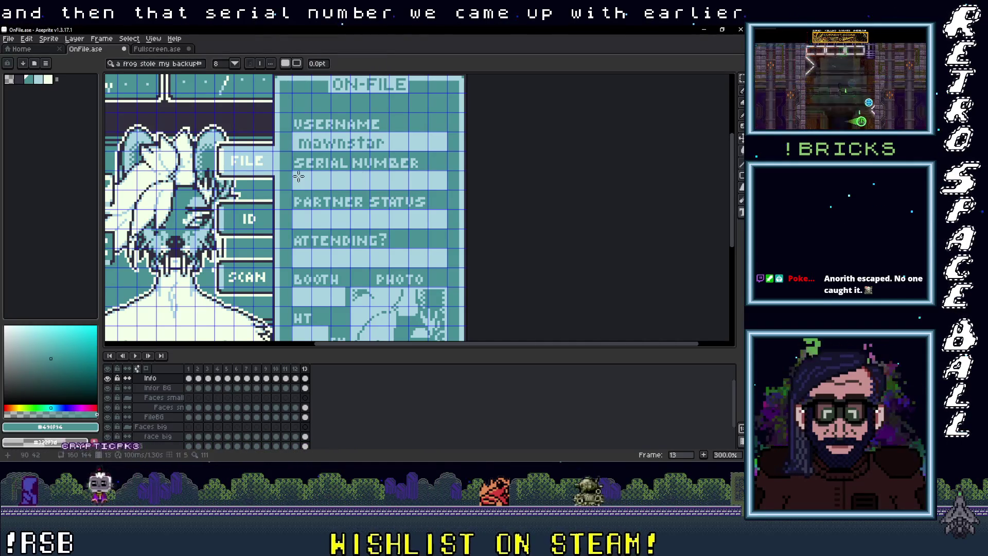
scroll(299, 177, up, 2)
mouse_move(299, 172)
mouse_down()
mouse_move(349, 198)
mouse_move(547, 198)
mouse_up()
key(ctrl+v)
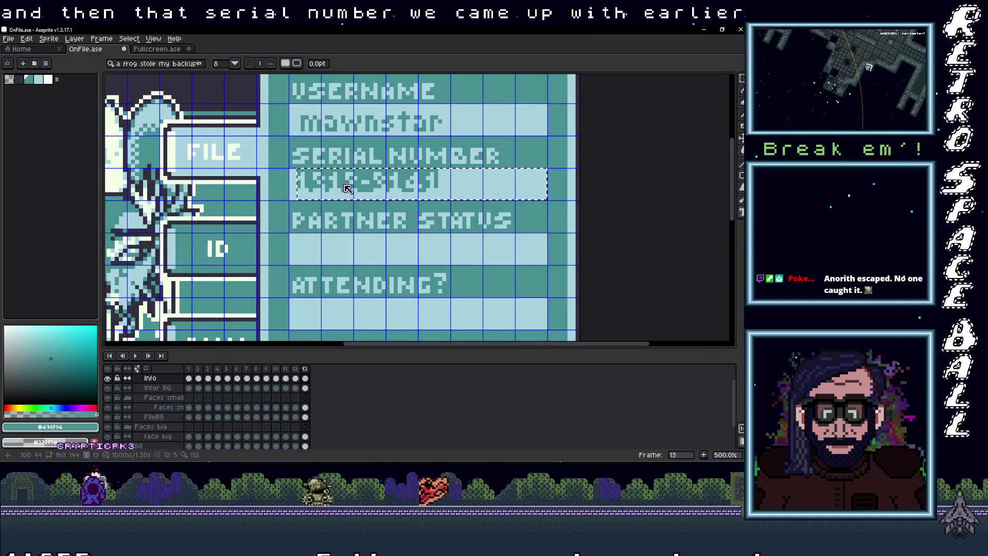
click(362, 203)
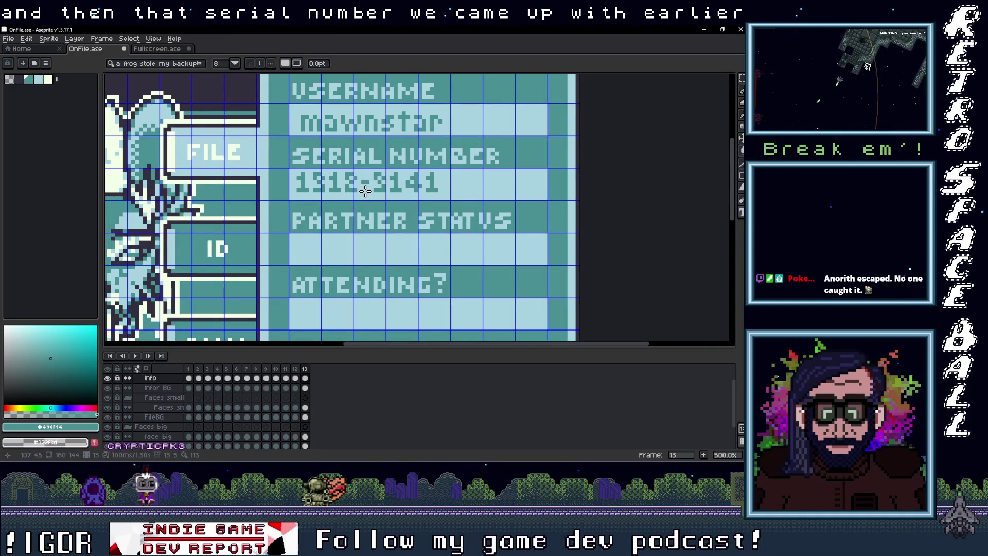
key(m)
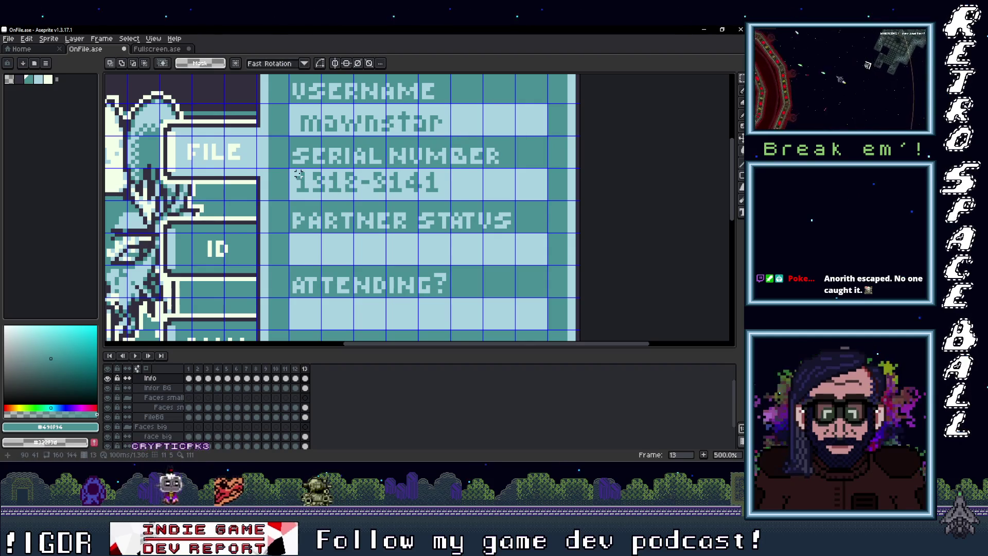
drag(387, 190, 389, 196)
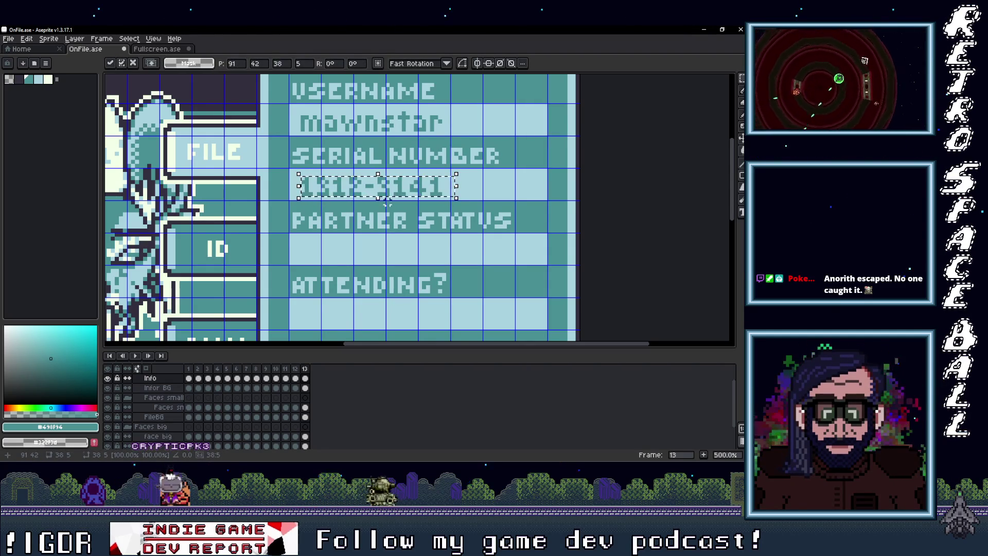
click(379, 242)
Switch briefly to the Fullscreen sprite and back to the OnFile sprite.
scroll(371, 237, down, 2)
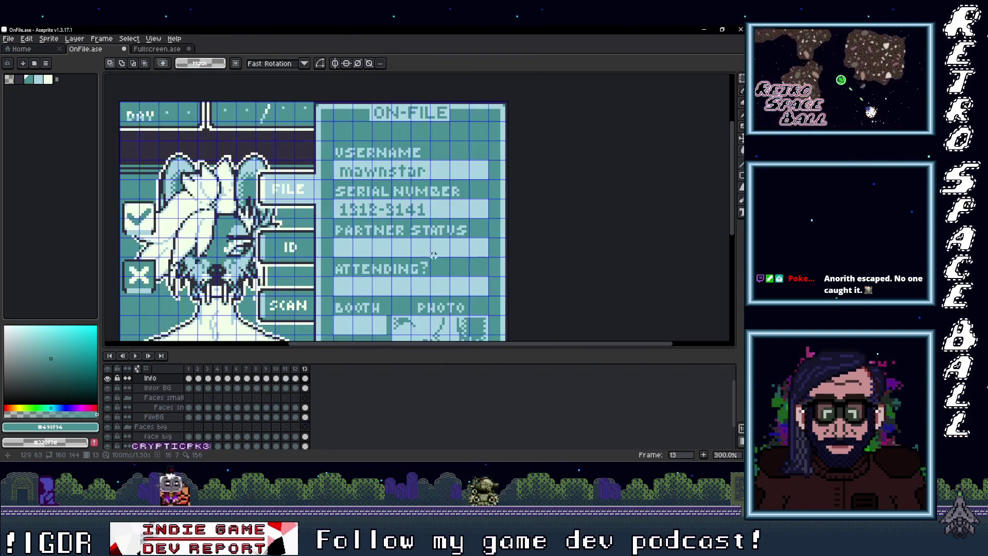
scroll(362, 235, down, 2)
scroll(362, 235, up, 2)
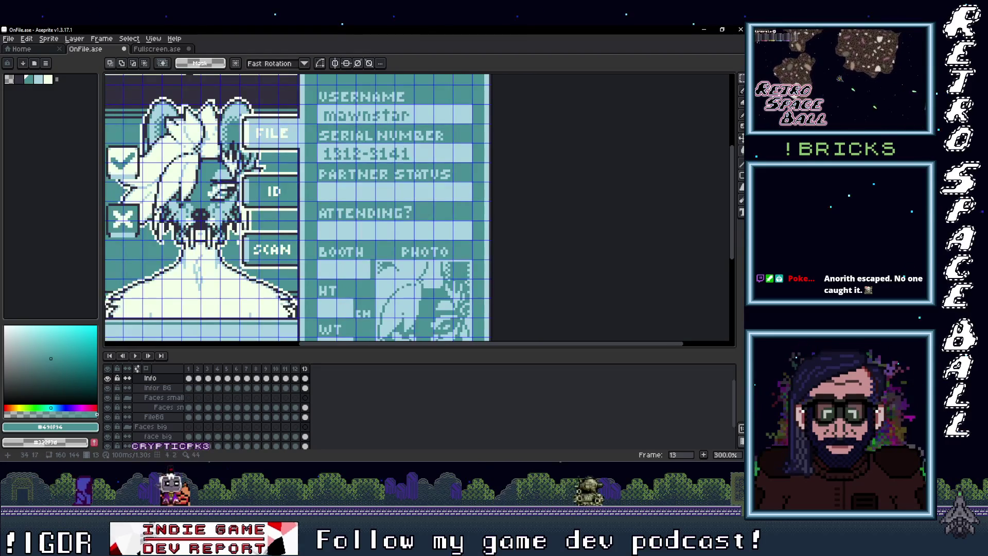
click(146, 50)
click(105, 52)
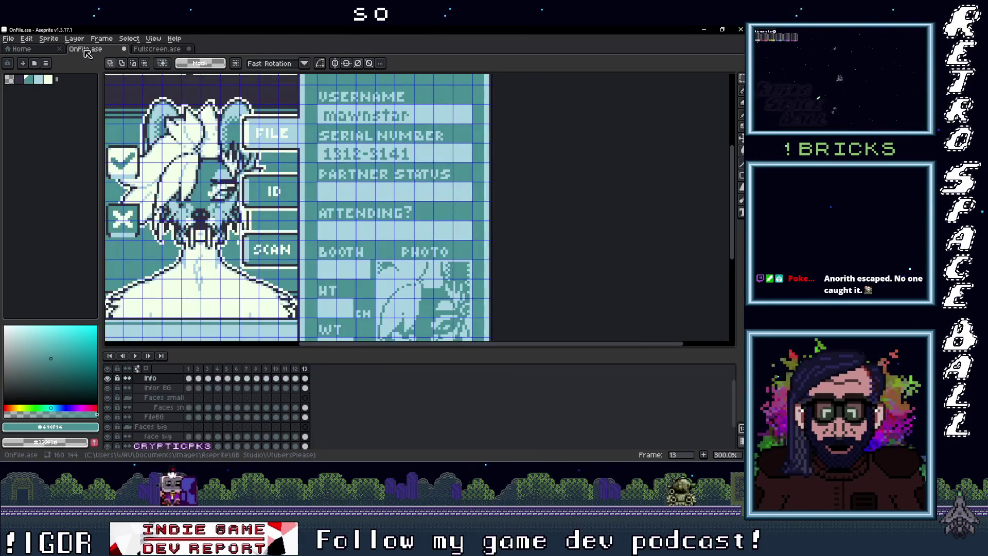
scroll(383, 195, up, 2)
scroll(384, 195, up, 1)
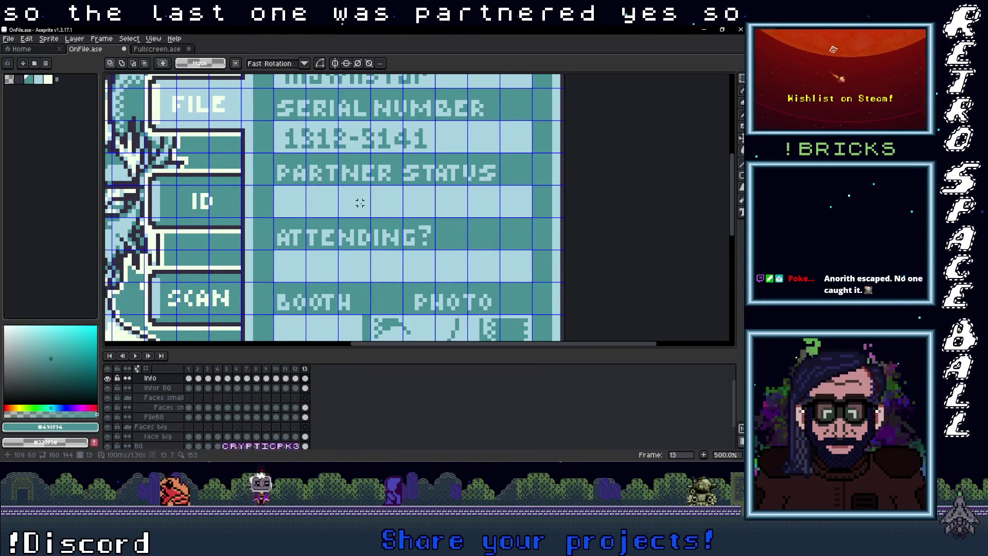
Write 'No' in the PARTNER STATUS row and reposition it.
key(t)
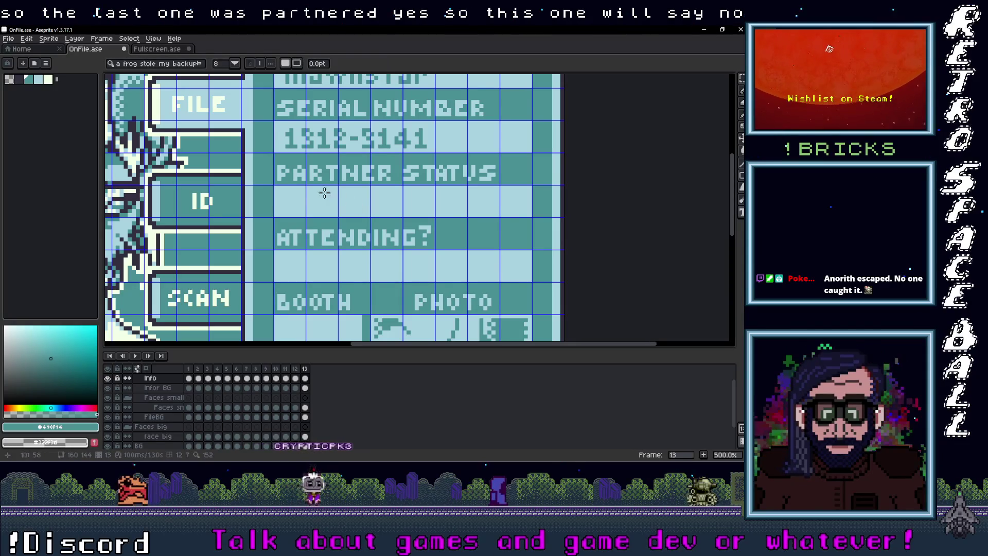
drag(274, 188, 369, 216)
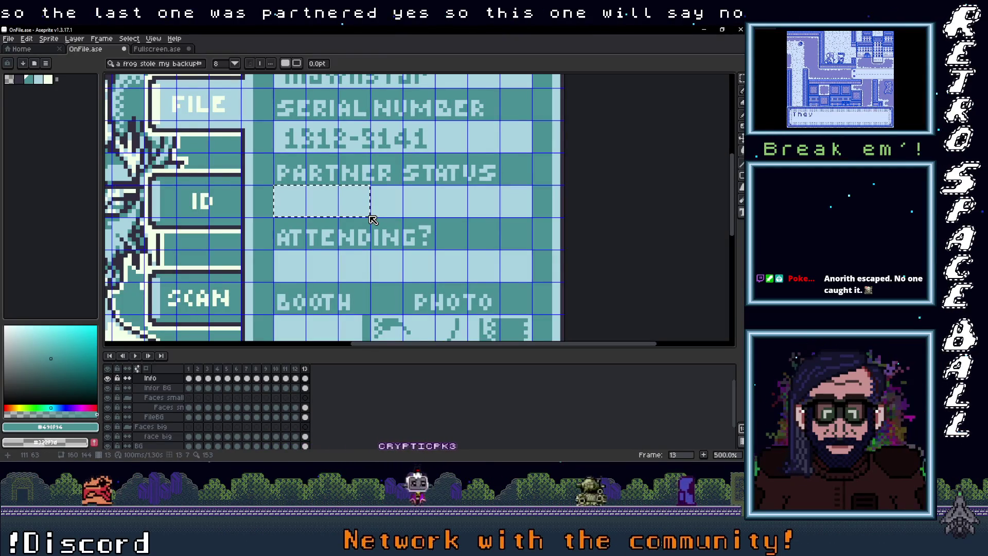
text(No)
key(Return)
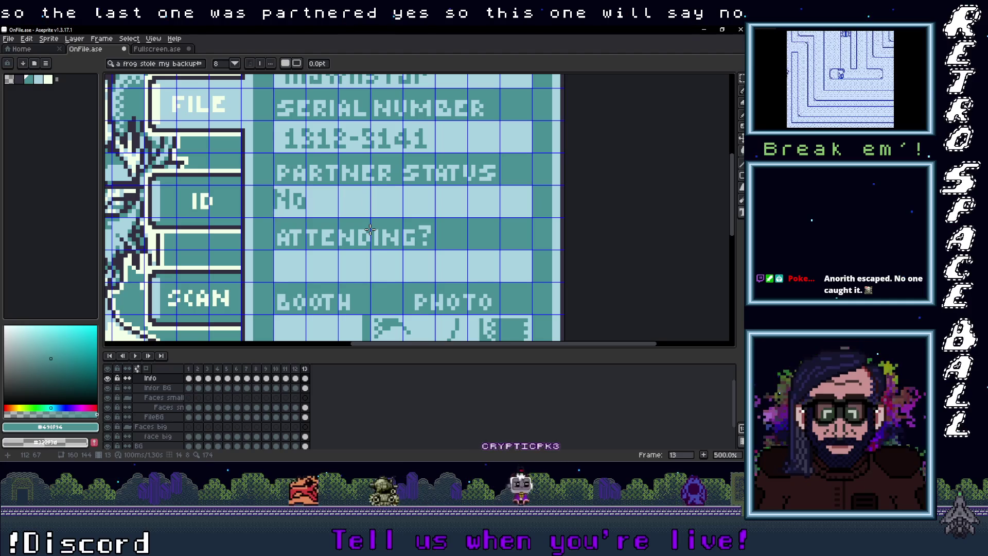
scroll(275, 186, up, 1)
drag(275, 186, 319, 225)
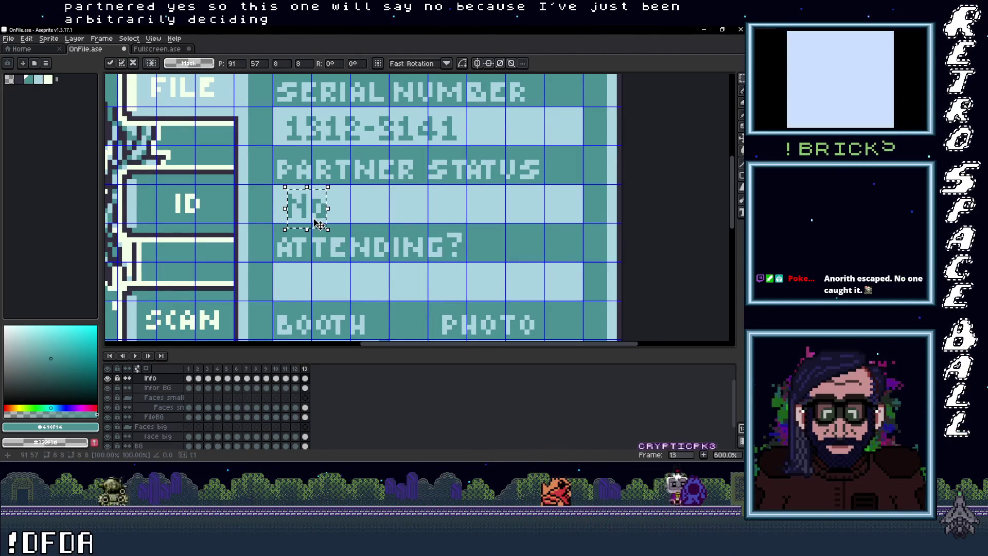
key(Return)
scroll(361, 231, down, 1)
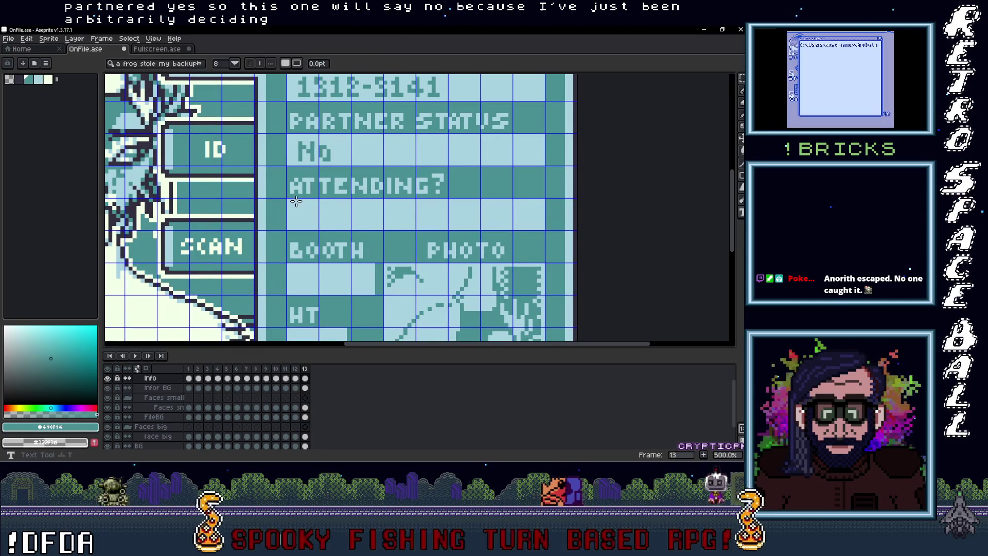
Write 'Yes' in the ATTENDING? row and nudge it right and down into place.
drag(287, 199, 546, 230)
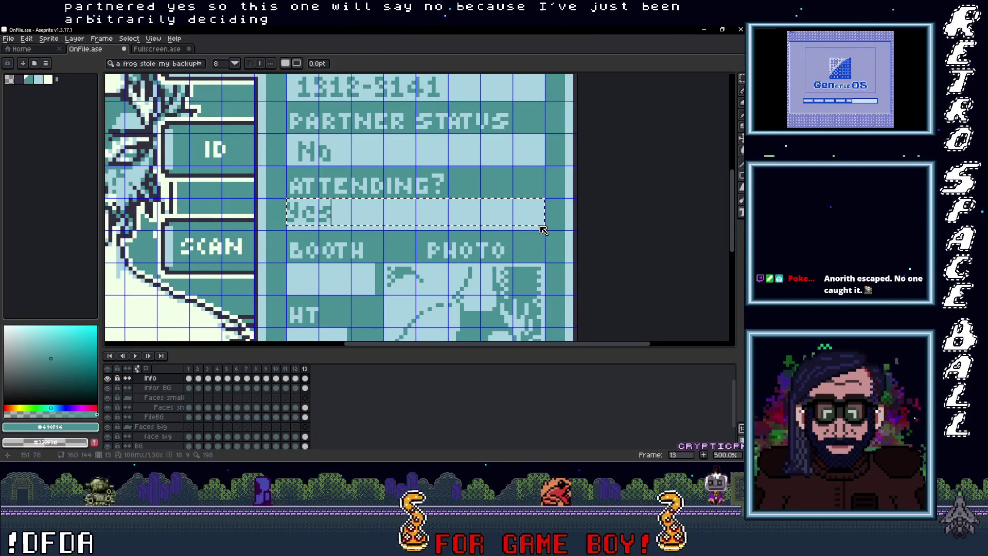
click(372, 227)
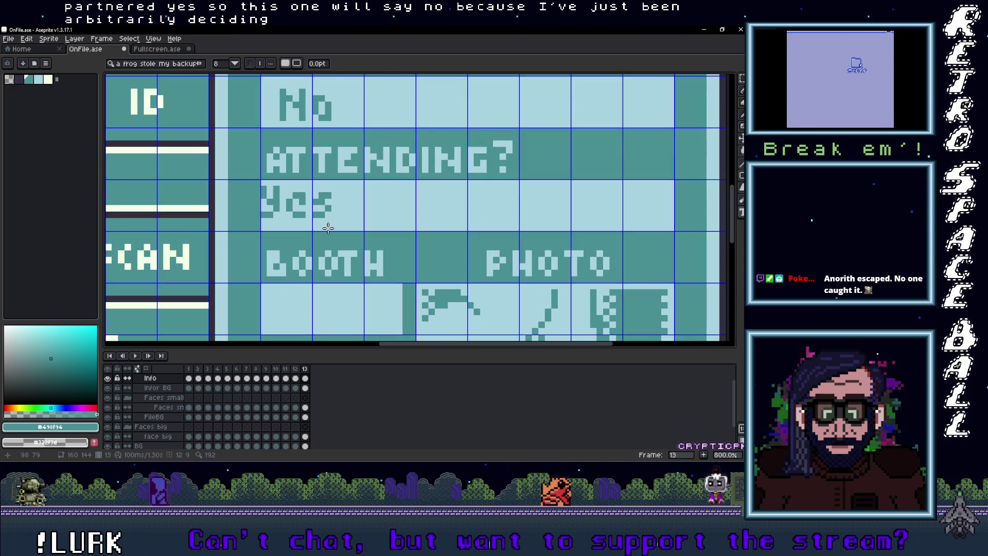
key(m)
drag(318, 207, 331, 212)
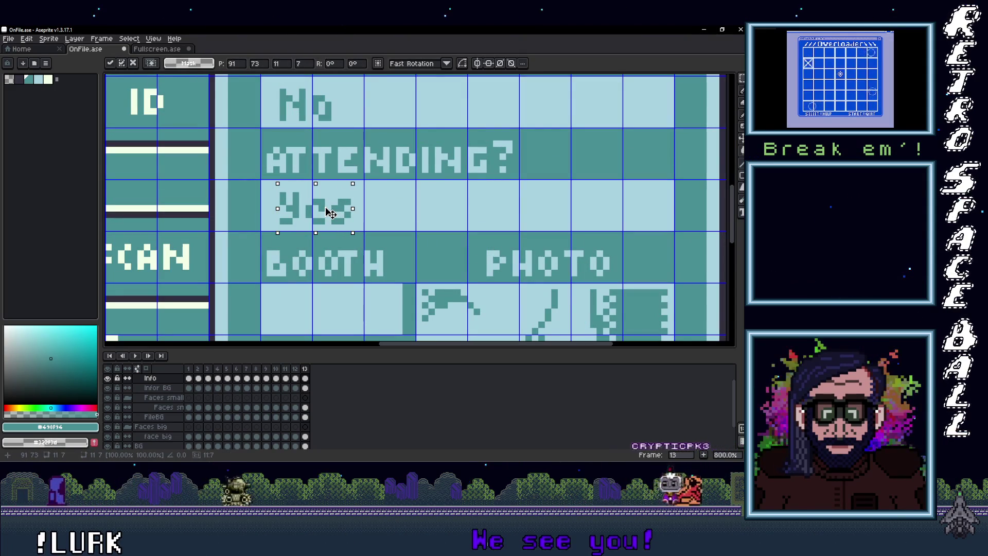
click(360, 253)
scroll(360, 252, down, 2)
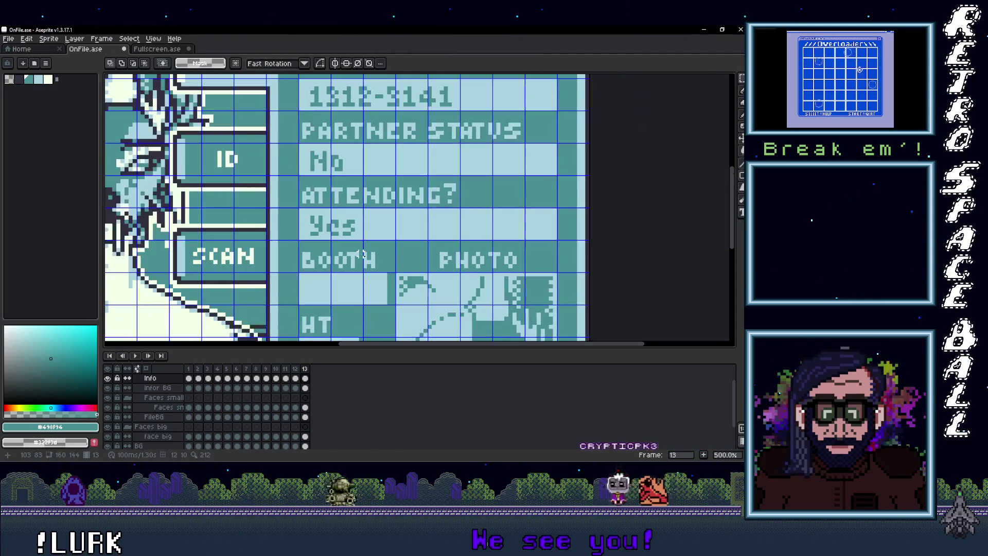
Type M-01 into a text box in the BOOTH field.
scroll(358, 232, down, 3)
scroll(357, 224, down, 2)
scroll(350, 237, up, 1)
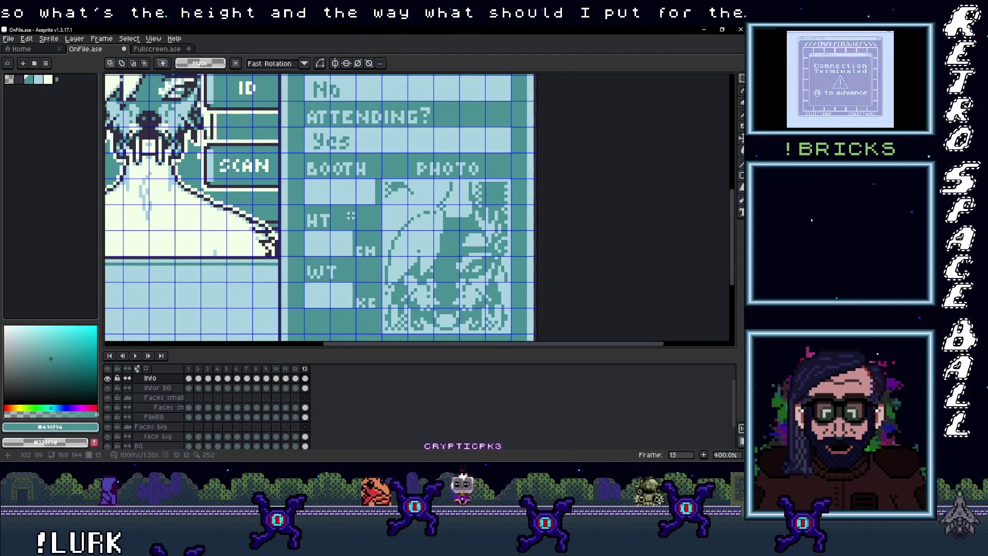
scroll(328, 221, down, 2)
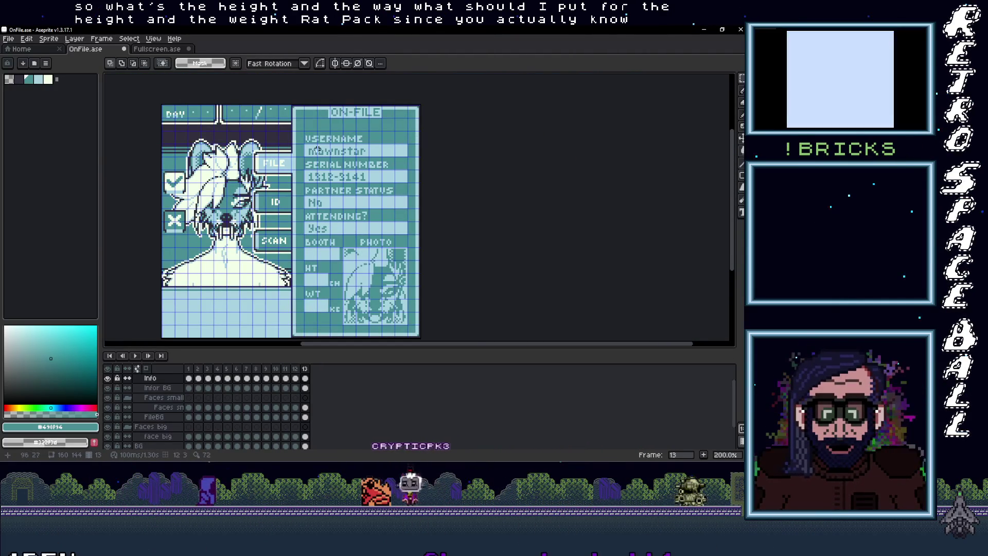
scroll(333, 264, up, 2)
scroll(334, 264, down, 3)
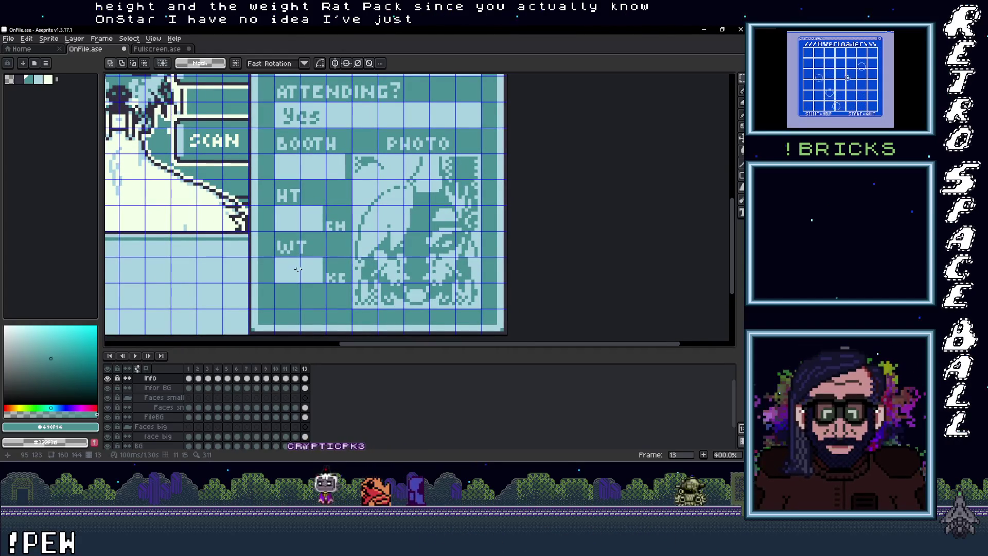
drag(314, 198, 311, 204)
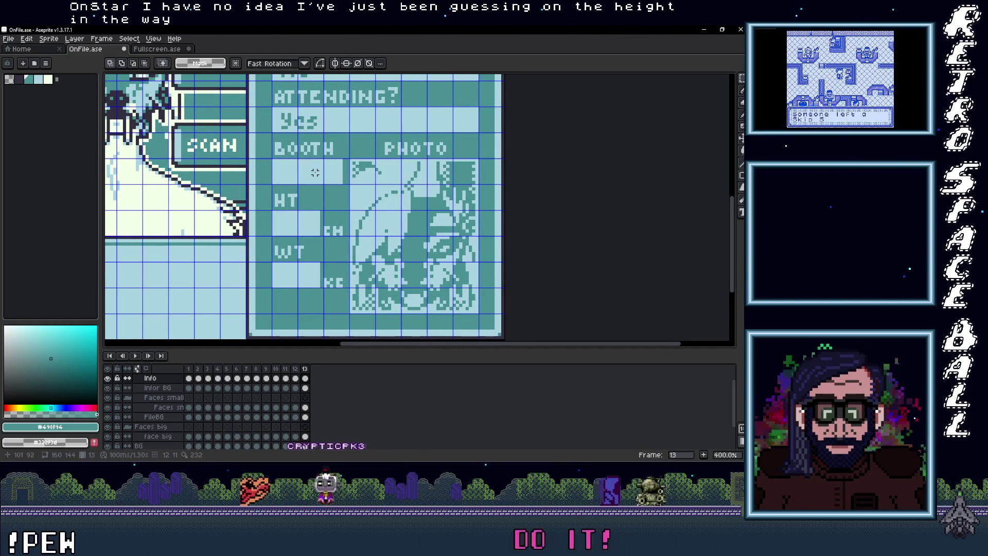
key(t)
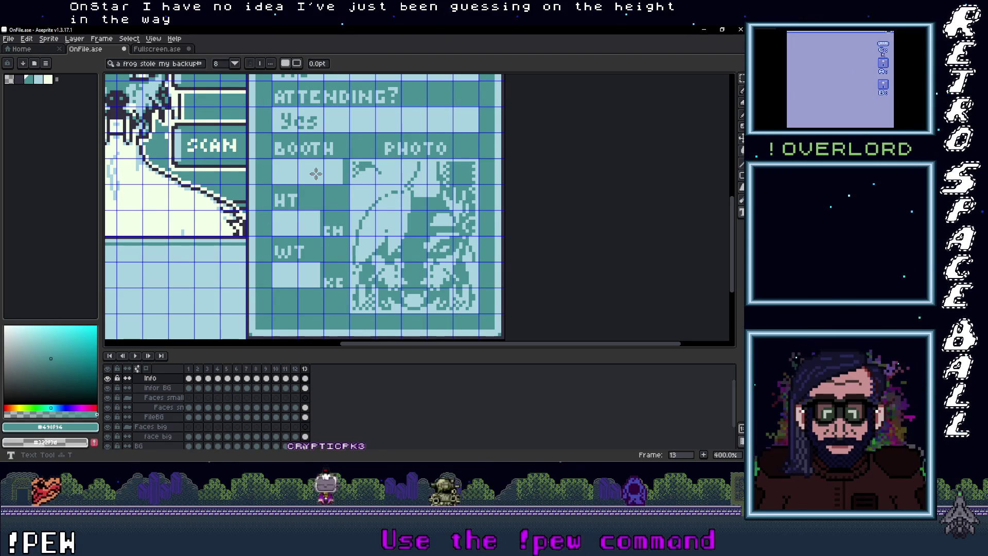
scroll(316, 174, up, 2)
drag(249, 151, 353, 187)
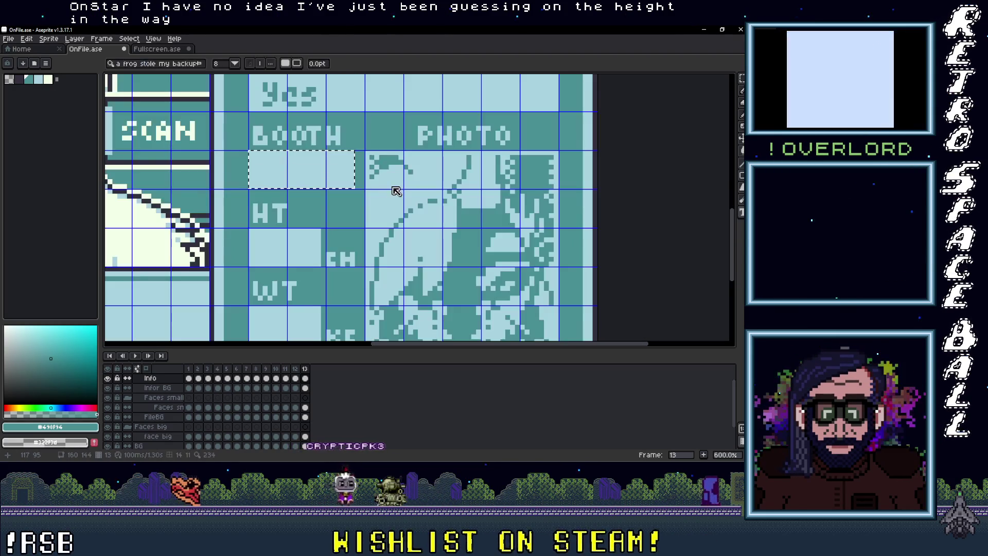
text(M-01)
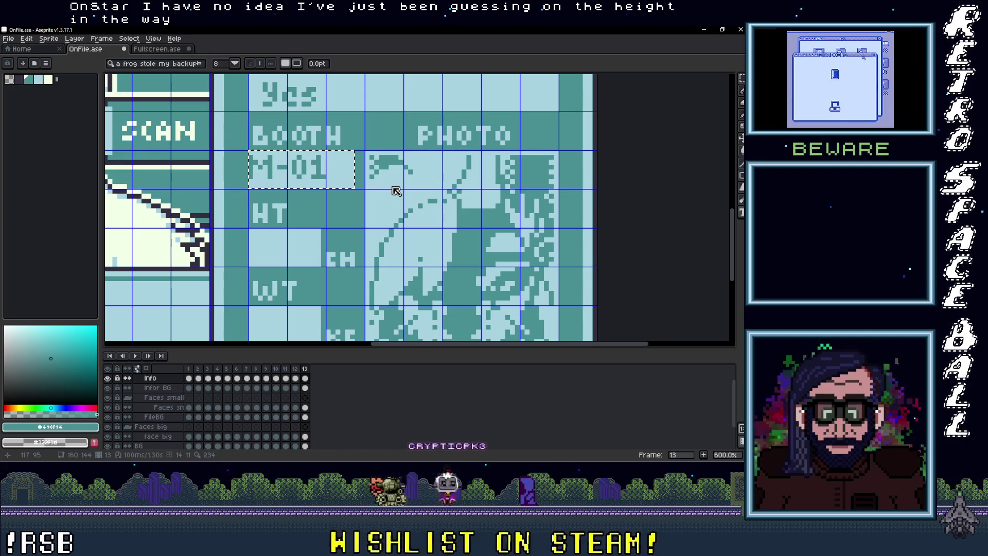
key(Return)
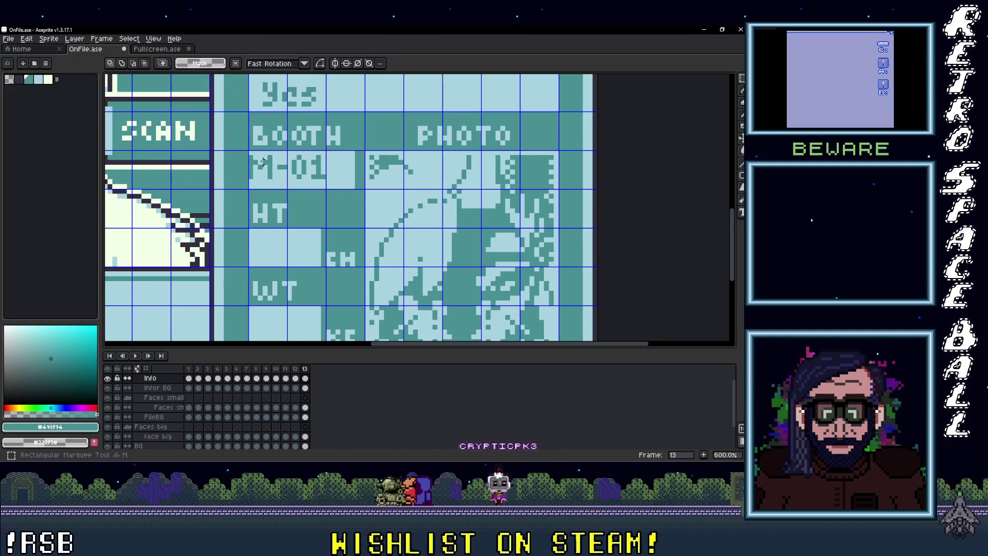
Nudge M-01 to sit inside the booth box and drop it.
scroll(259, 155, up, 1)
scroll(234, 156, up, 2)
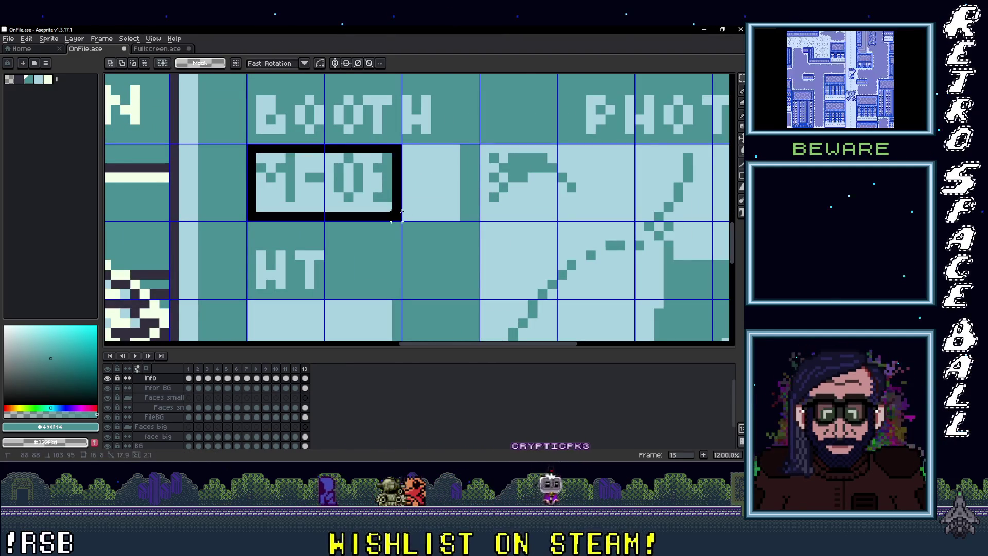
drag(370, 186, 384, 190)
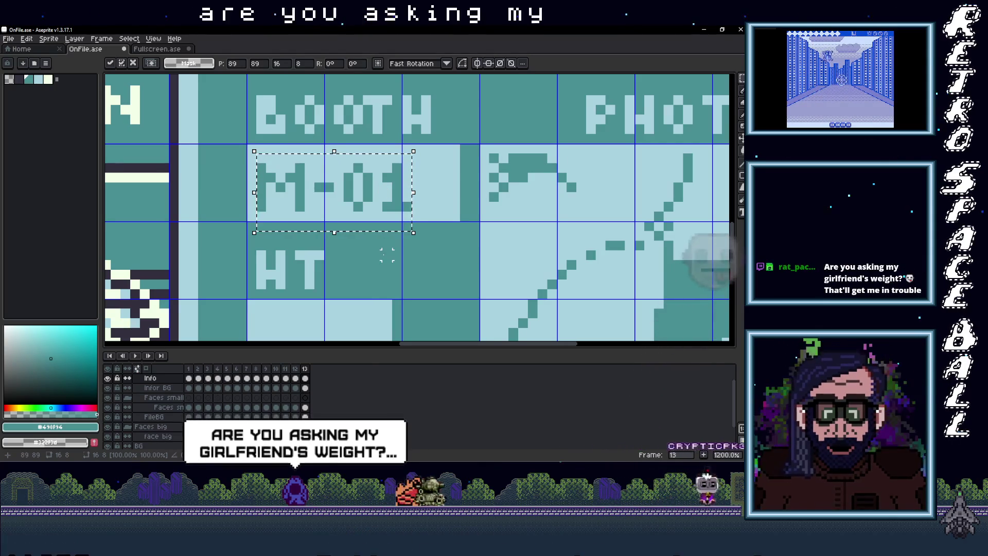
click(386, 253)
scroll(387, 254, down, 3)
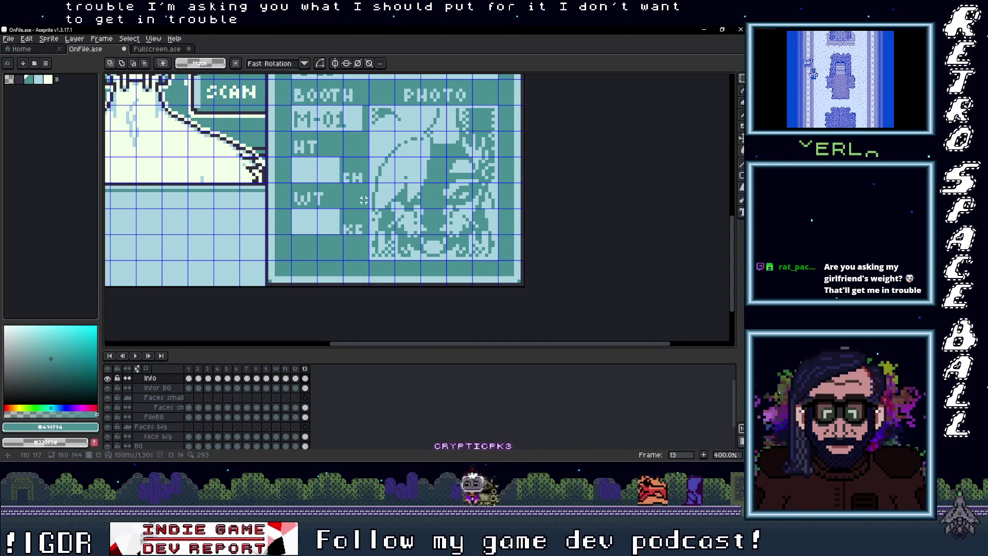
scroll(363, 200, down, 2)
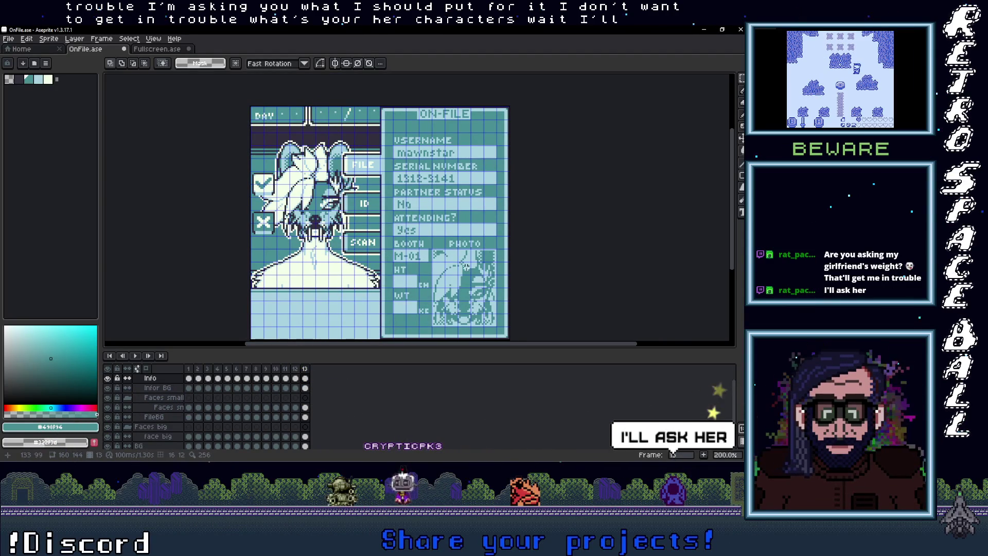
scroll(466, 266, up, 1)
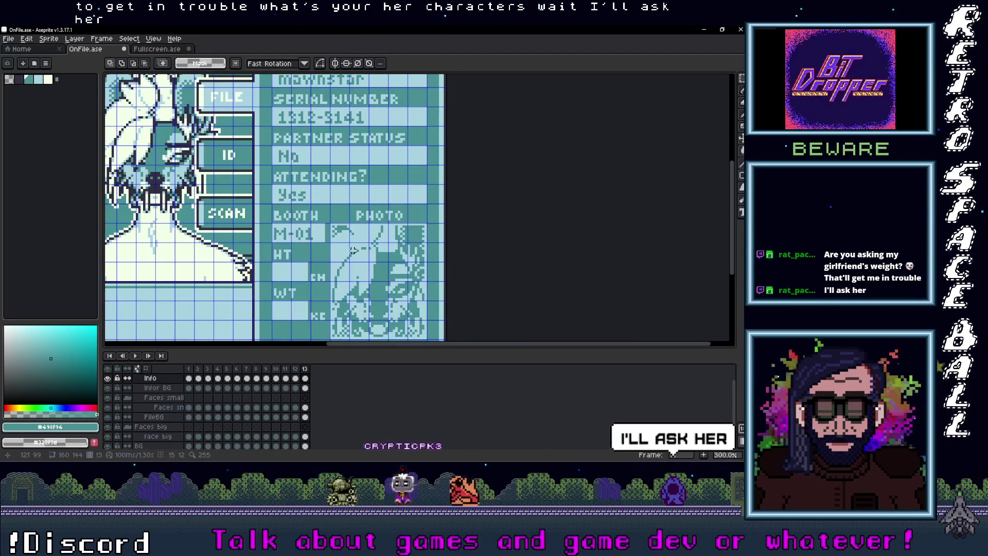
scroll(353, 251, down, 1)
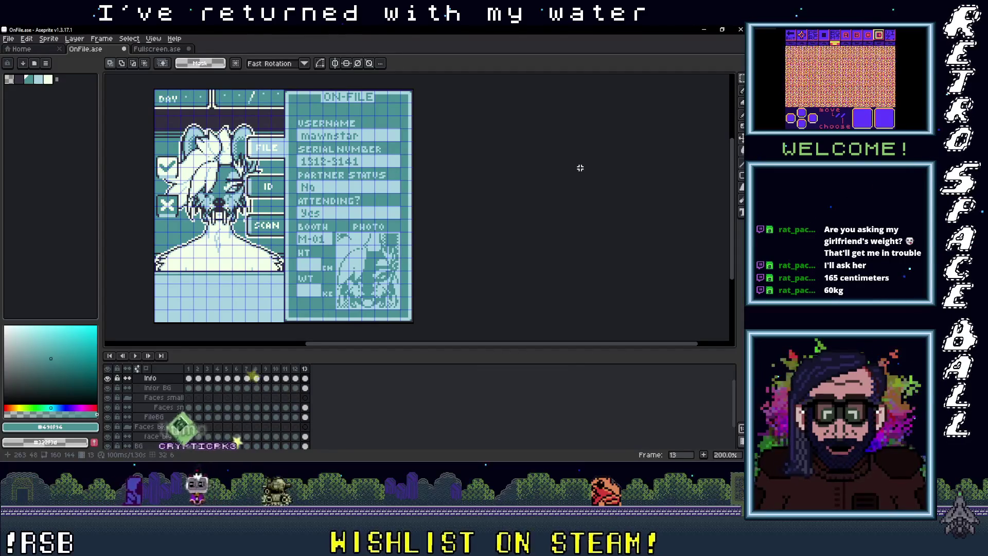
Type 165 into a text box in the HT field beside cm and select it for adjustment.
scroll(318, 264, up, 3)
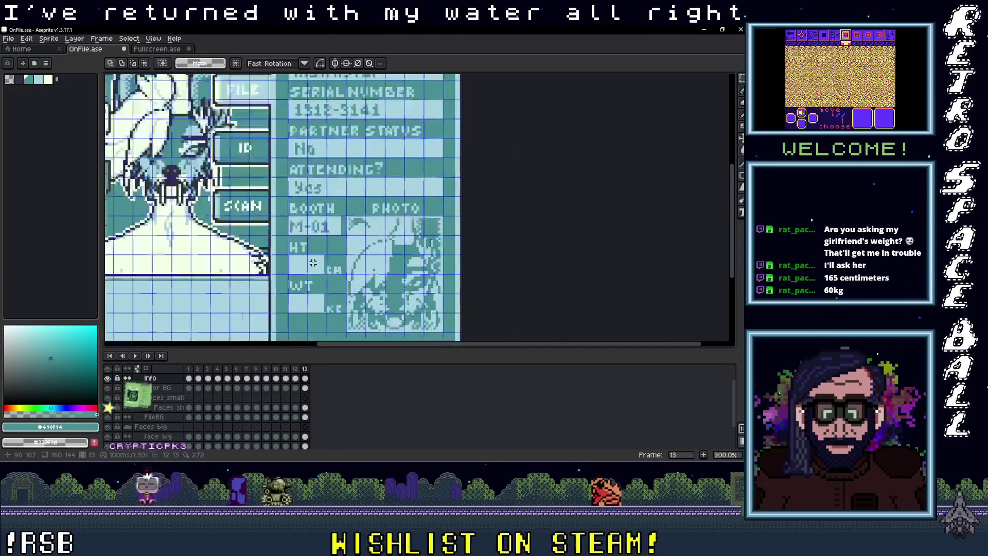
key(t)
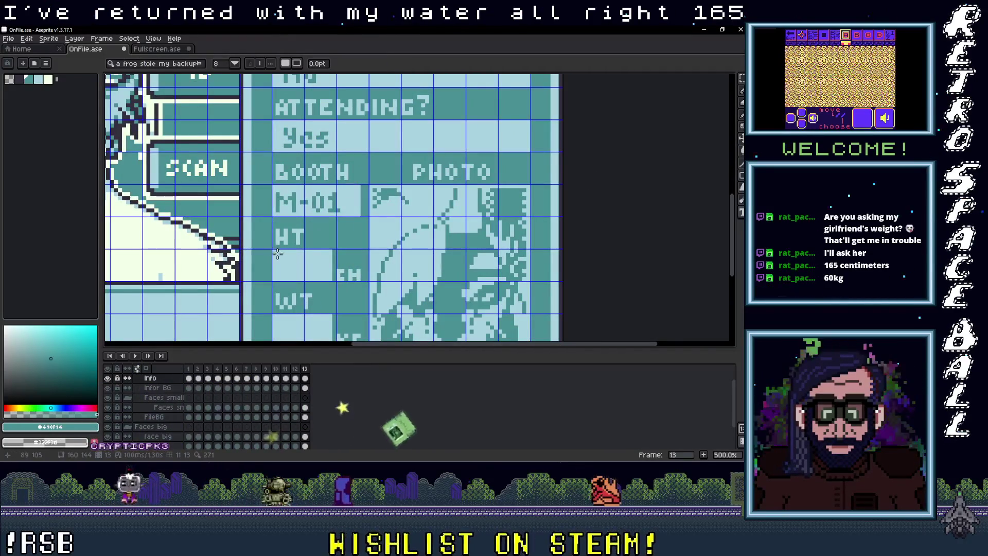
drag(273, 251, 333, 281)
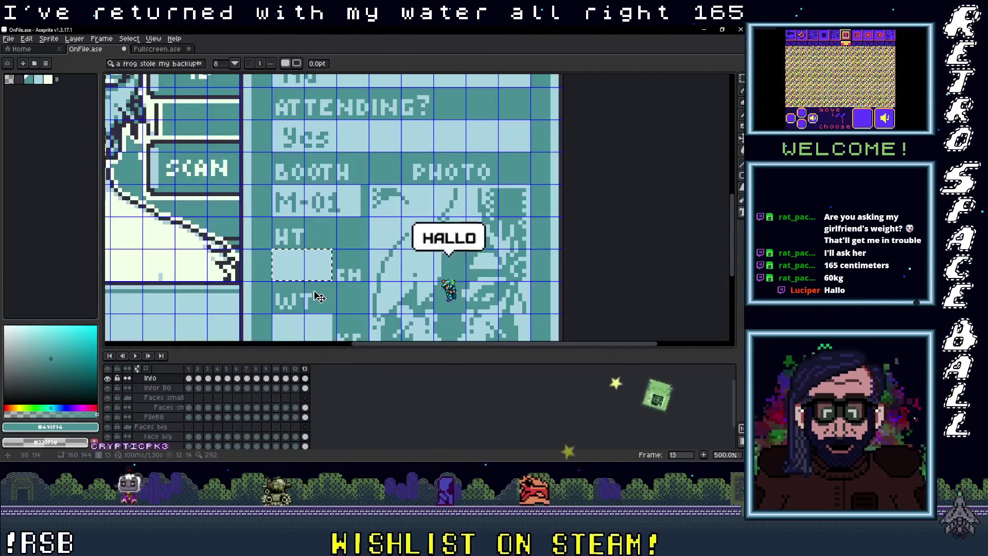
text(165)
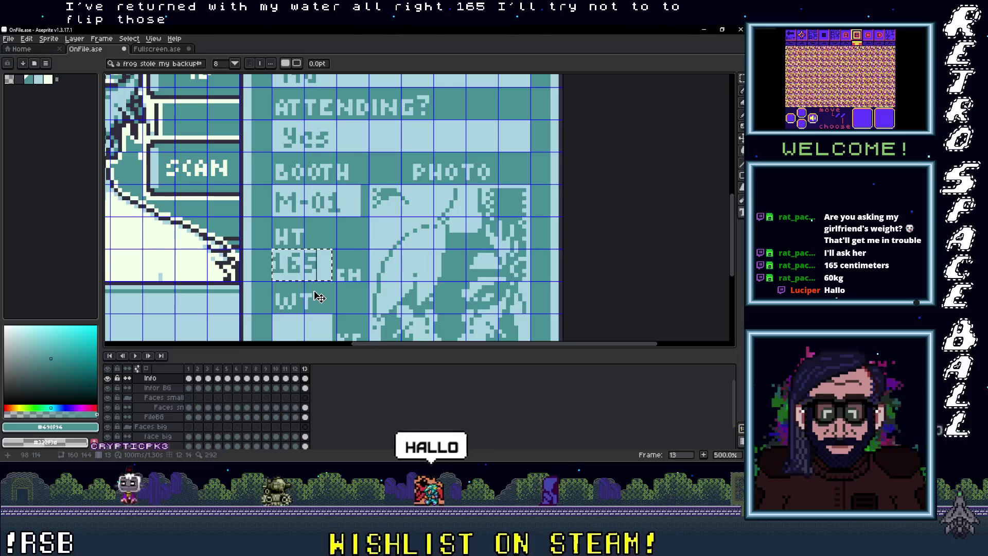
key(Return)
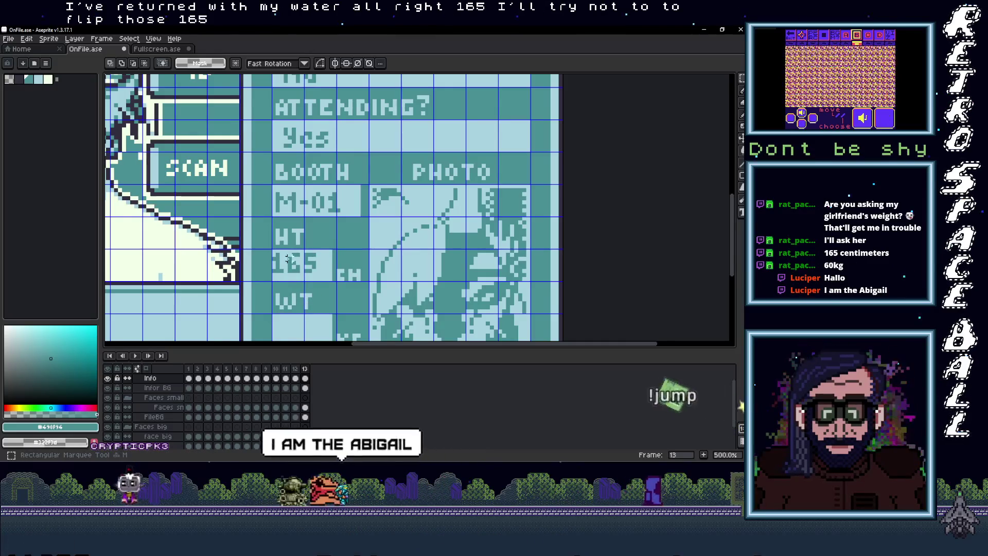
scroll(265, 246, up, 2)
mouse_move(267, 246)
mouse_down()
mouse_move(342, 282)
mouse_move(335, 278)
mouse_up()
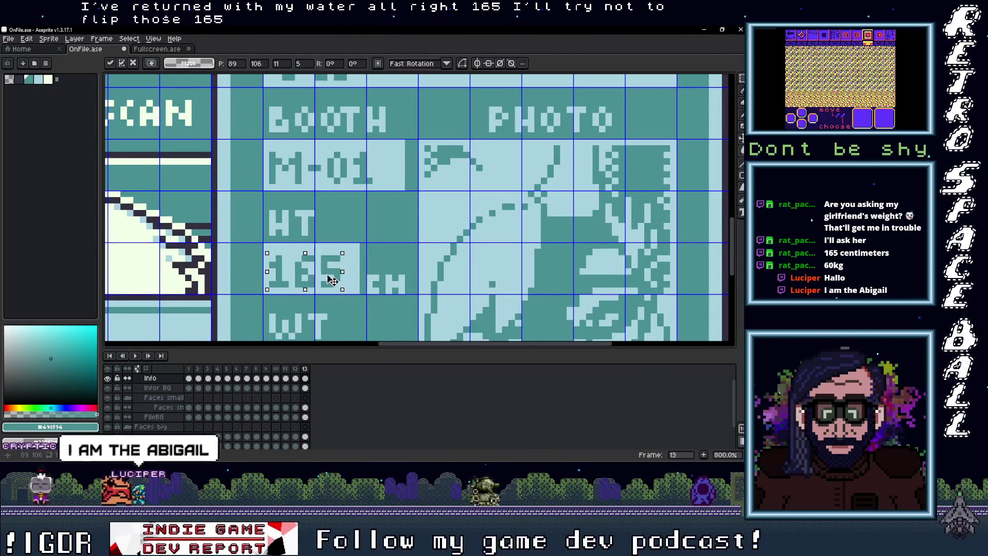
scroll(333, 288, down, 4)
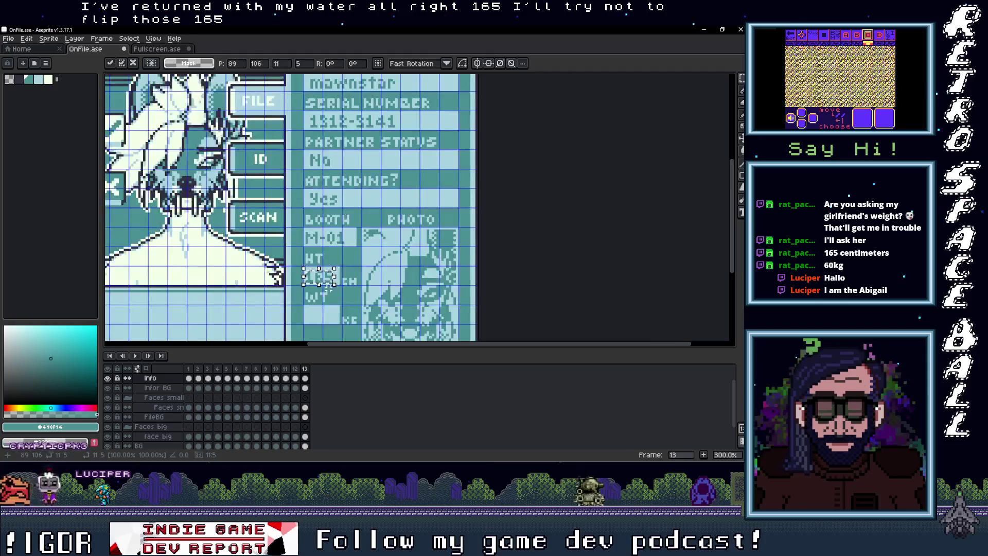
Drop the 165 text in place and marquee-select the empty WT value box.
click(337, 297)
scroll(337, 287, up, 1)
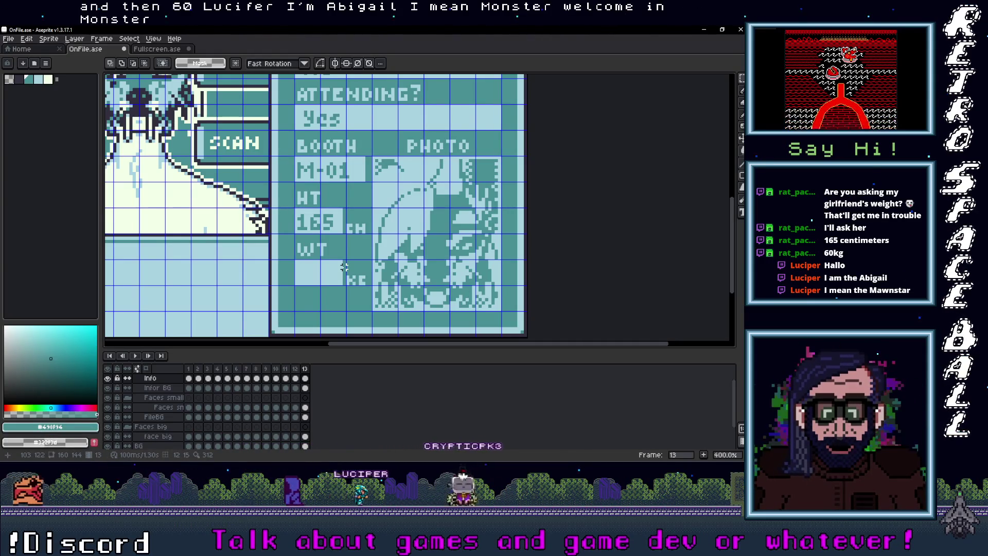
scroll(321, 277, up, 1)
scroll(321, 277, up, 1)
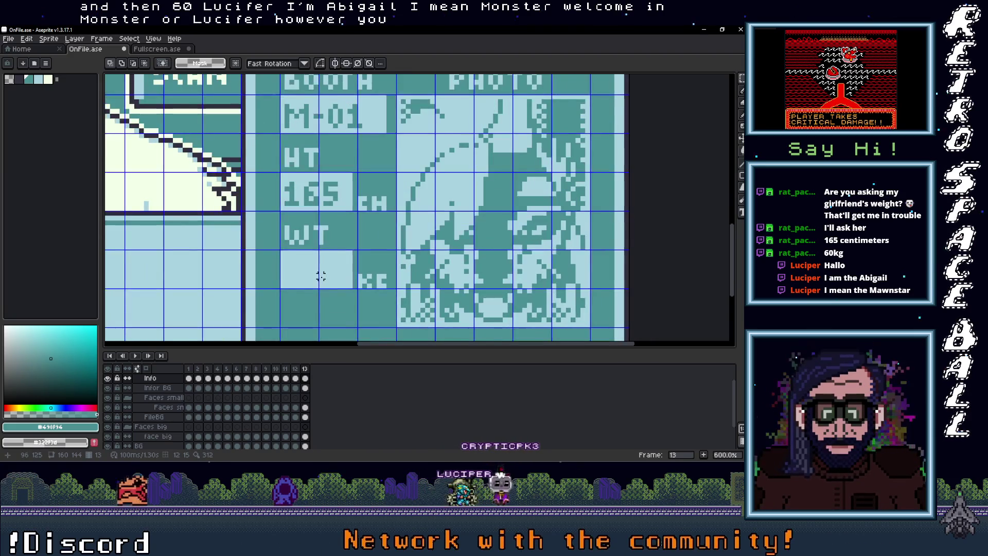
key(m)
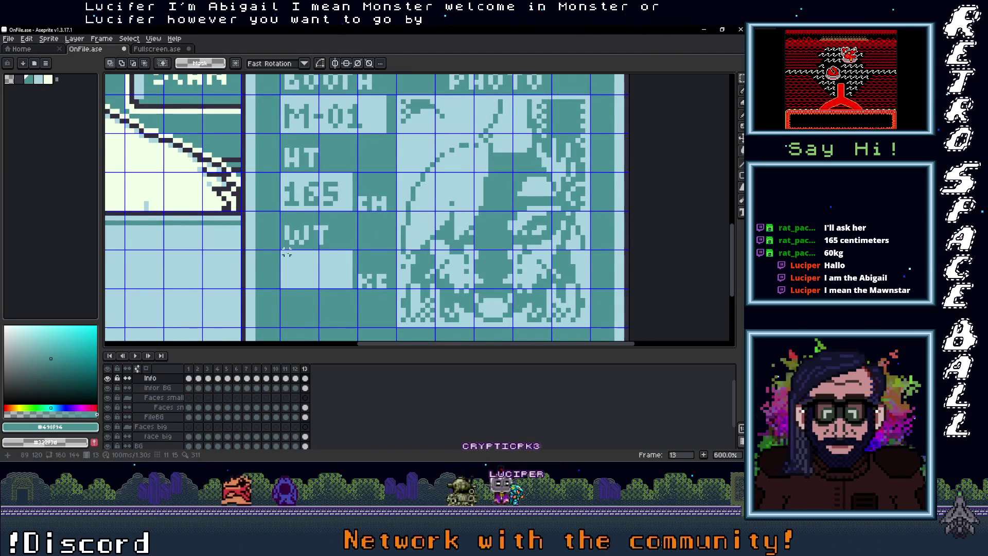
drag(282, 251, 345, 287)
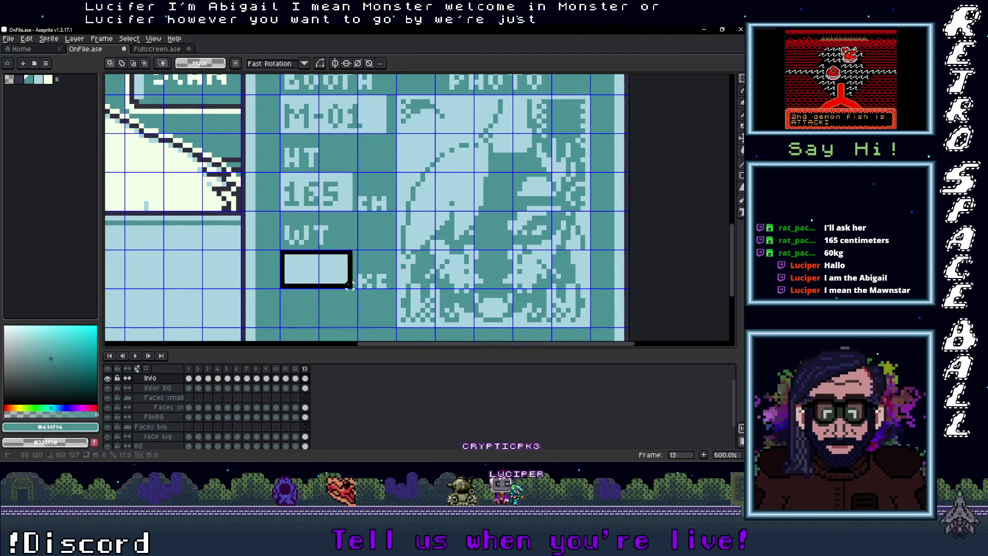
scroll(359, 273, down, 5)
scroll(359, 274, up, 1)
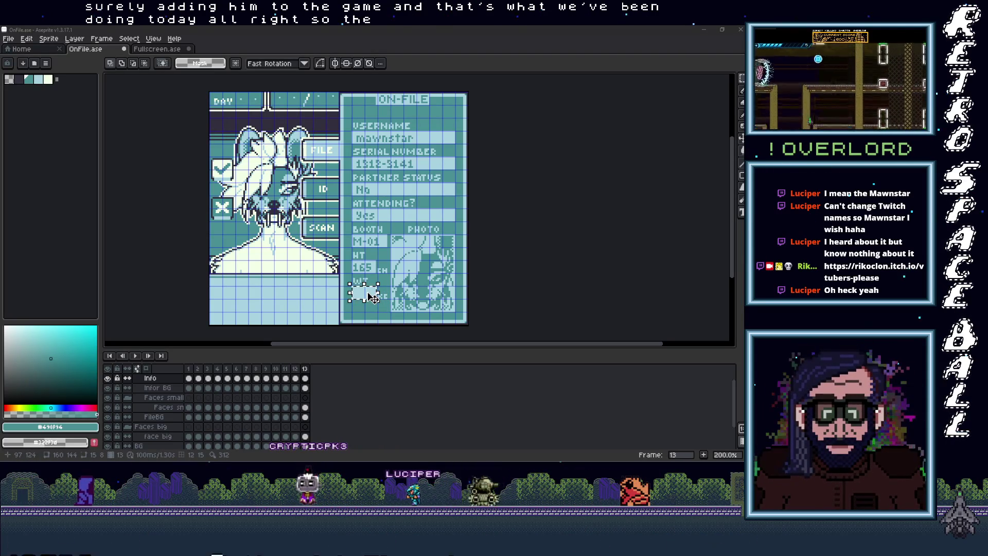
Type 60 into a text box in the WT value field.
key(t)
scroll(356, 289, up, 4)
drag(344, 282, 415, 319)
text(60)
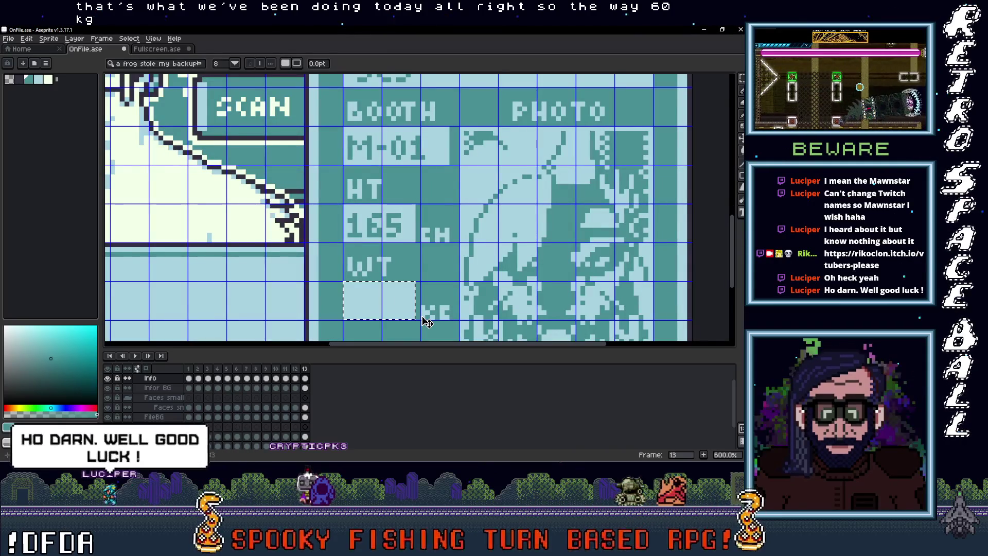
key(Right)
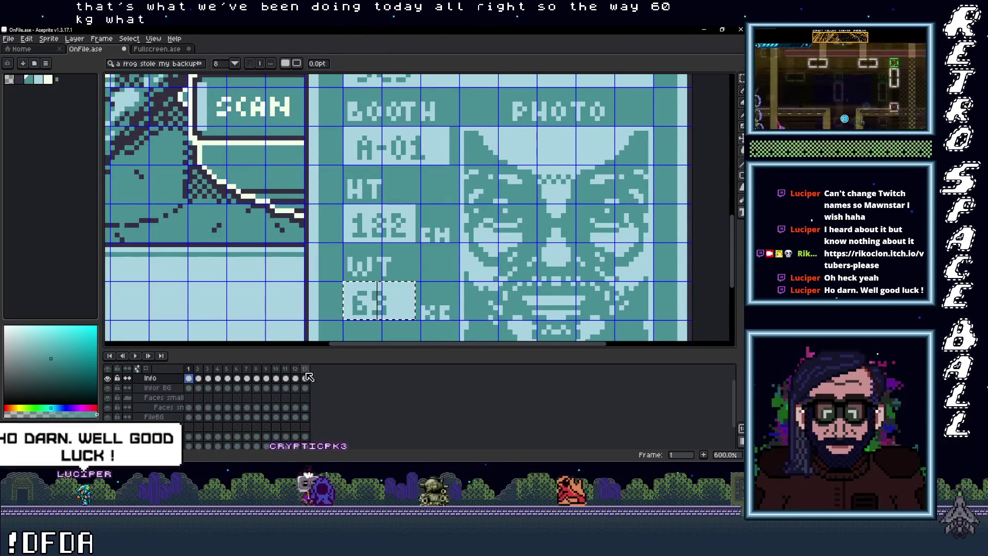
key(Left)
key(Return)
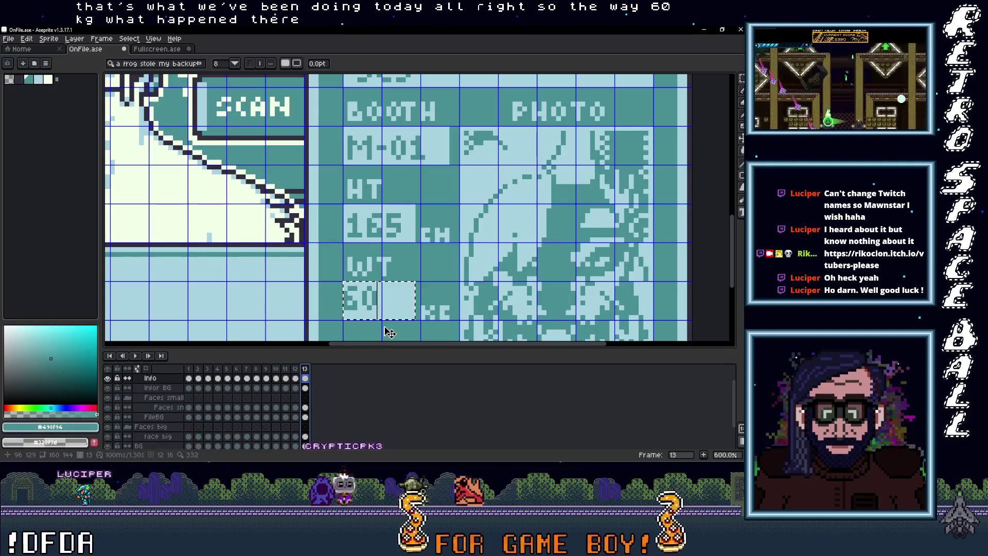
Move the 60 into place beside the KG label and commit it.
key(m)
mouse_move(345, 284)
mouse_down()
mouse_move(398, 321)
mouse_move(367, 303)
mouse_up()
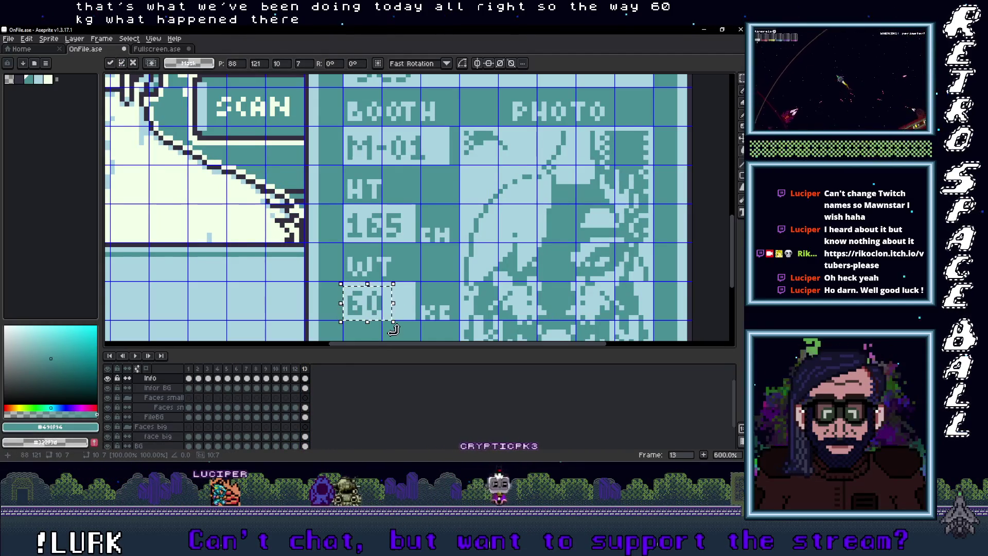
key(Return)
scroll(322, 319, down, 3)
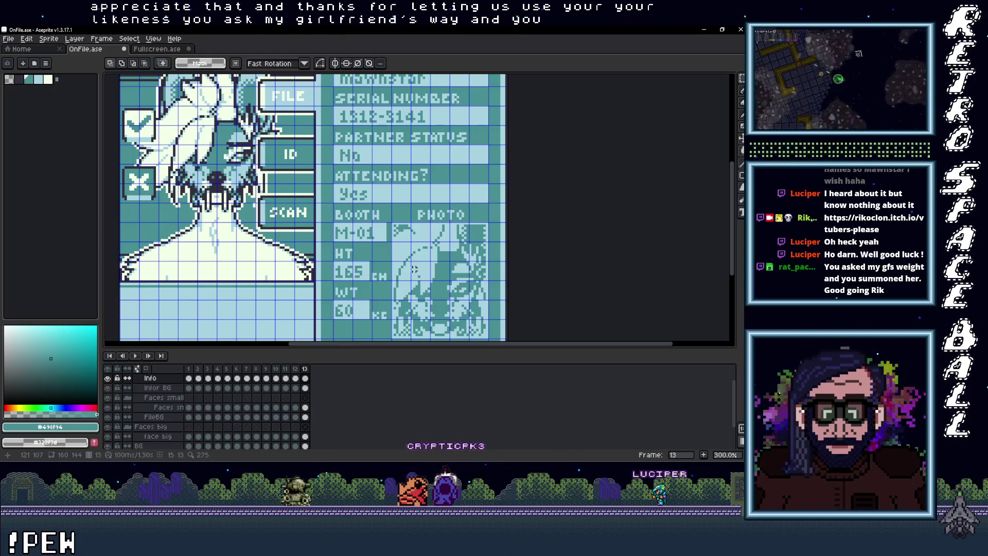
scroll(414, 268, down, 2)
scroll(395, 277, up, 1)
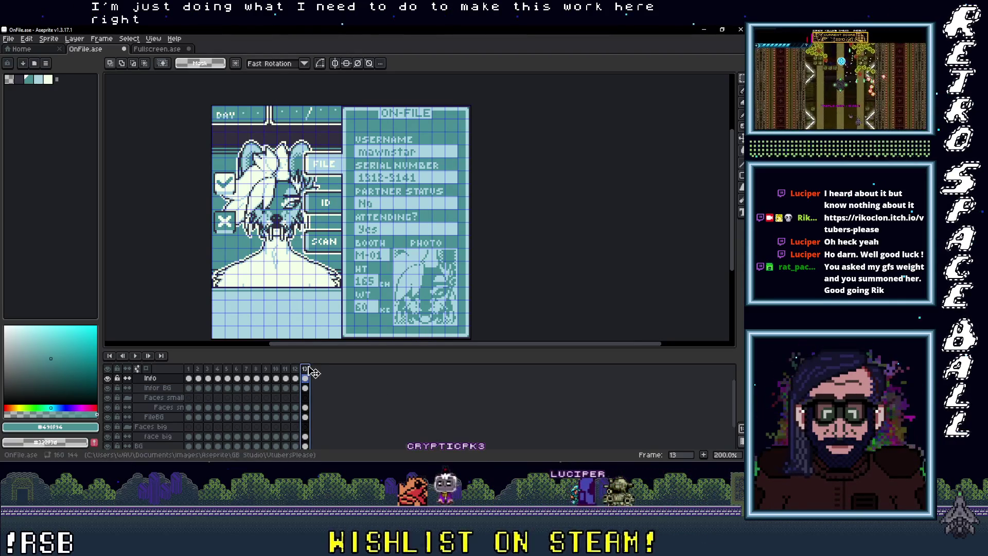
Add frame 14 copying frame 13, cut its face big cel and paste it into Fullscreen.ase.
right_click(308, 369)
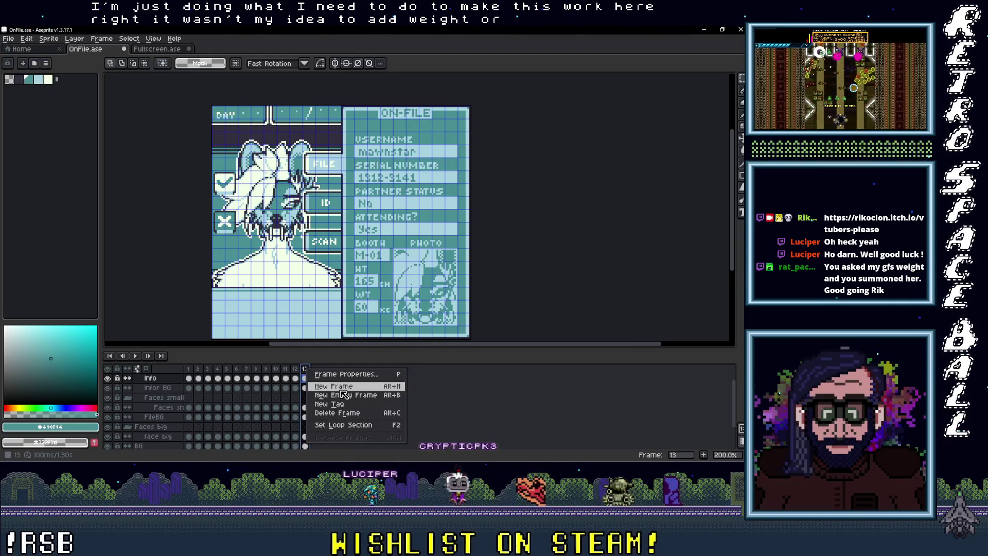
click(334, 386)
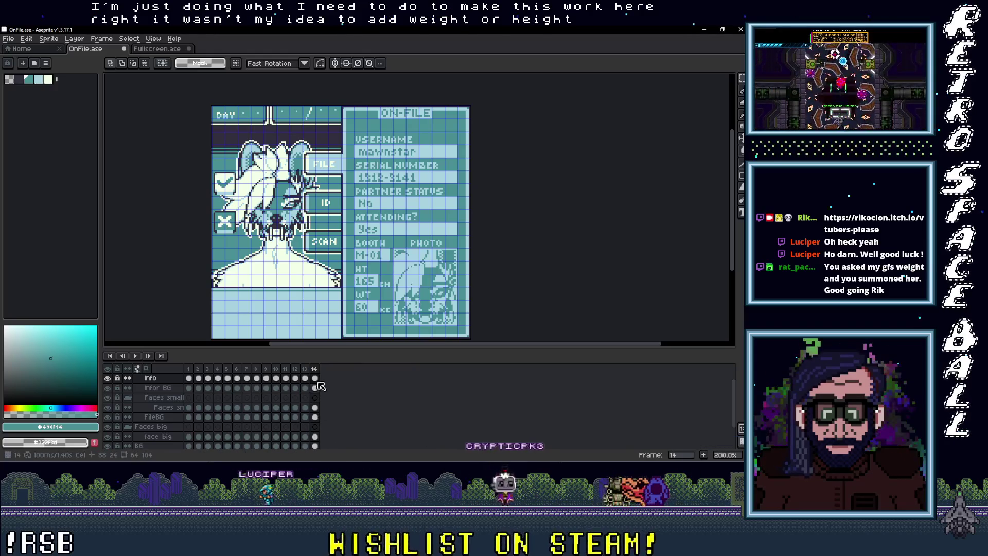
click(315, 438)
key(ctrl+x)
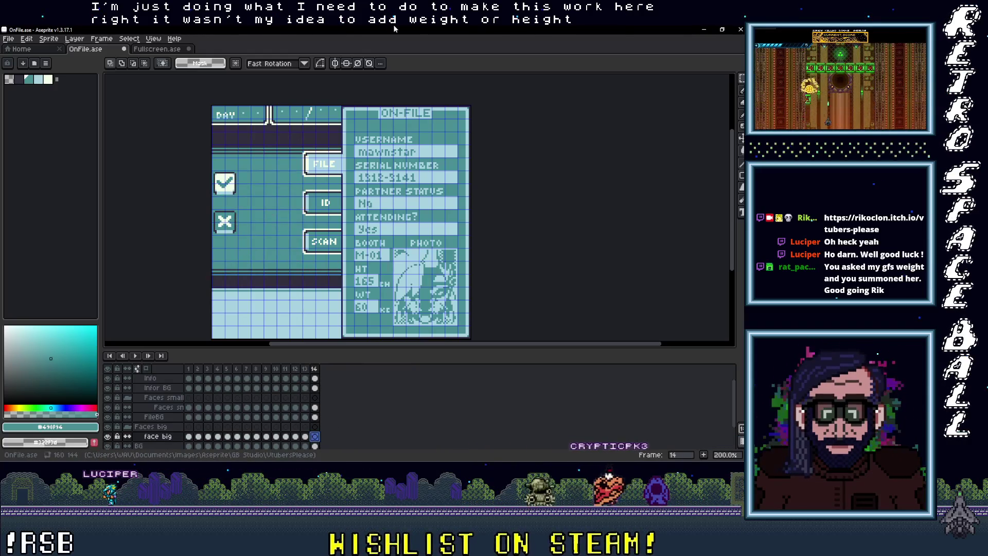
key(ctrl+Tab)
key(ctrl+v)
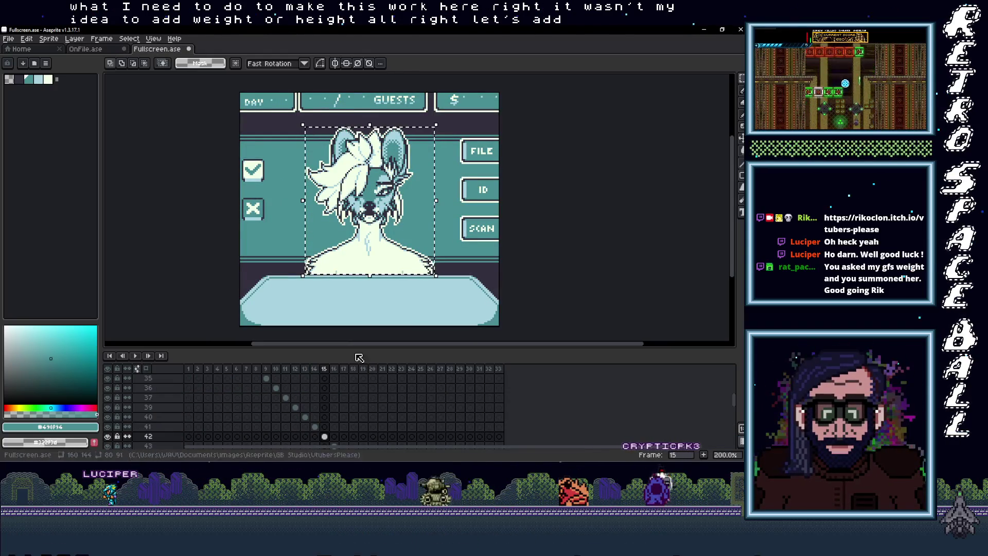
Paste the face from Fullscreen.ase into frame 14 of OnFile.ase and align it in the portrait area.
click(384, 202)
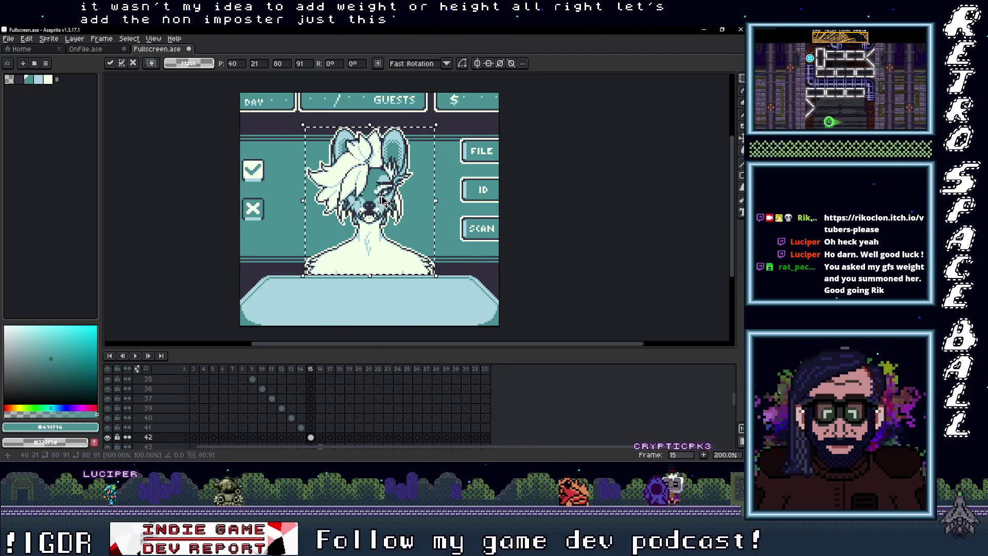
click(86, 49)
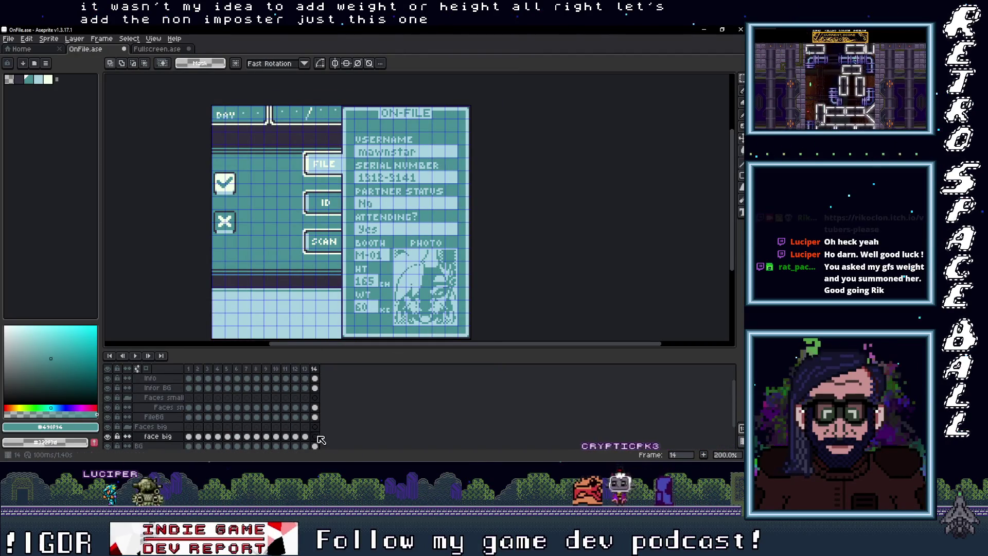
key(ctrl+v)
drag(327, 286, 258, 285)
scroll(253, 279, up, 1)
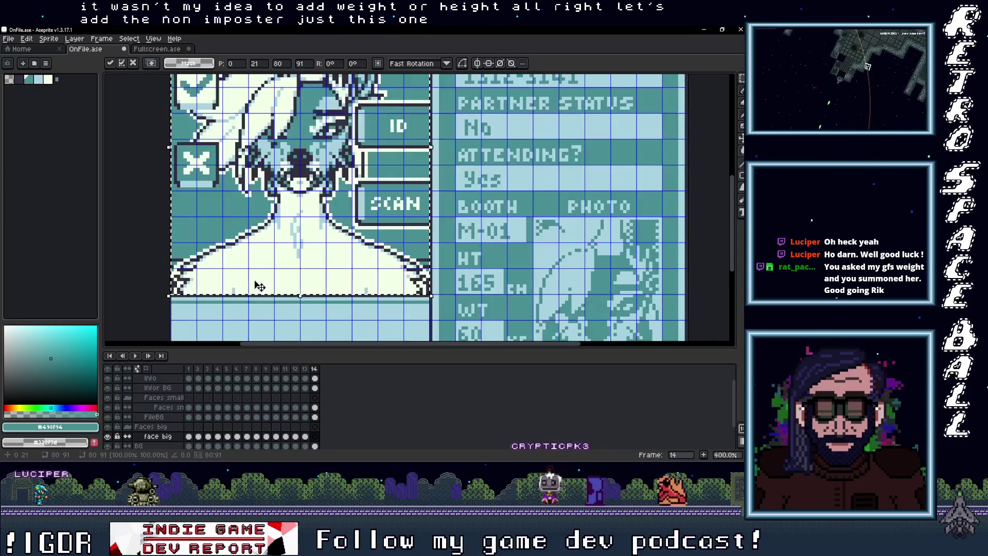
scroll(278, 288, down, 1)
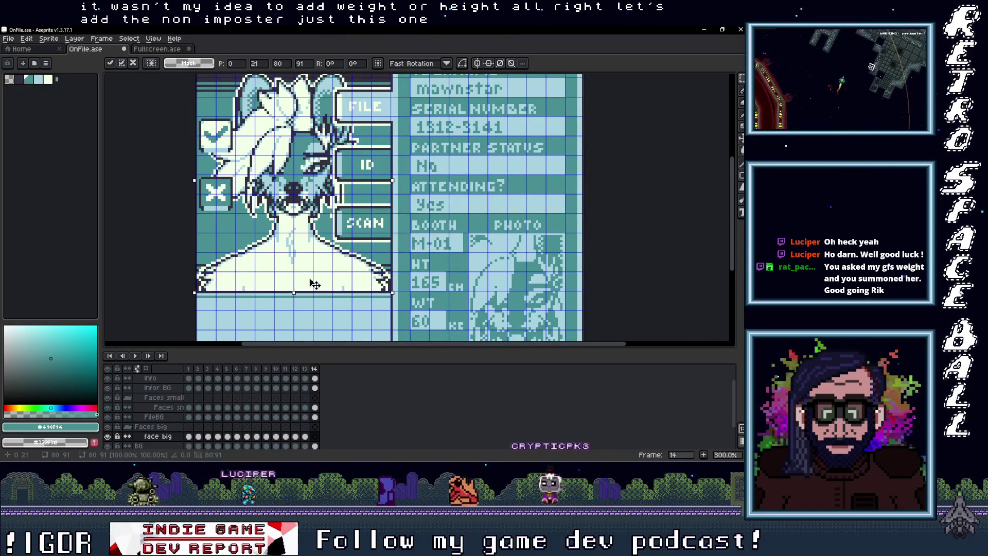
key(Left)
drag(312, 283, 315, 283)
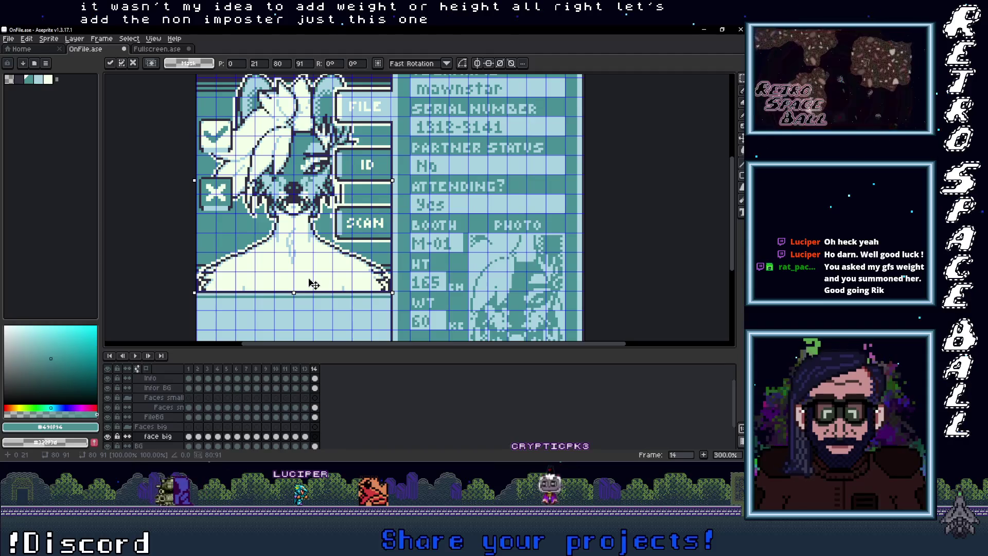
scroll(315, 281, down, 1)
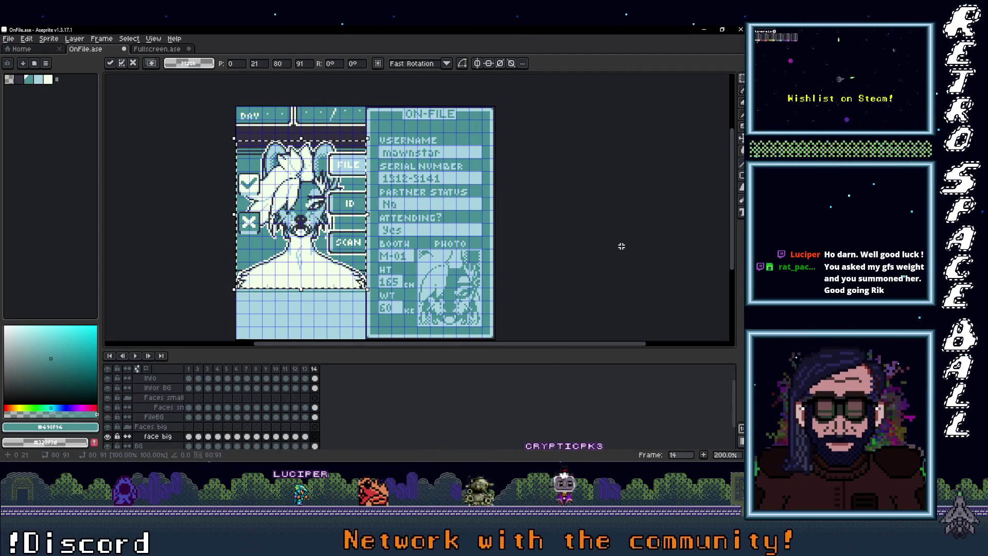
key(ctrl+d)
scroll(583, 248, down, 2)
scroll(567, 247, up, 2)
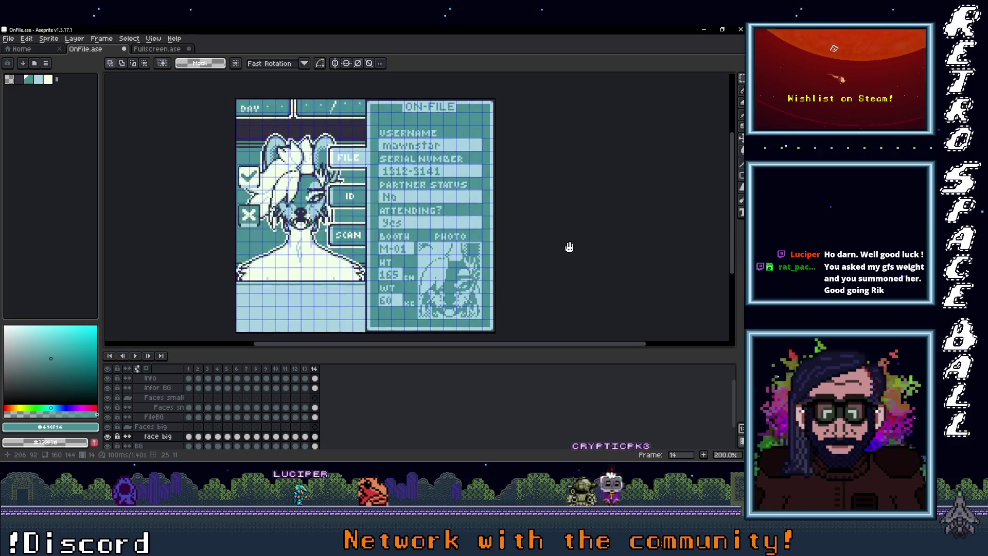
scroll(561, 236, down, 1)
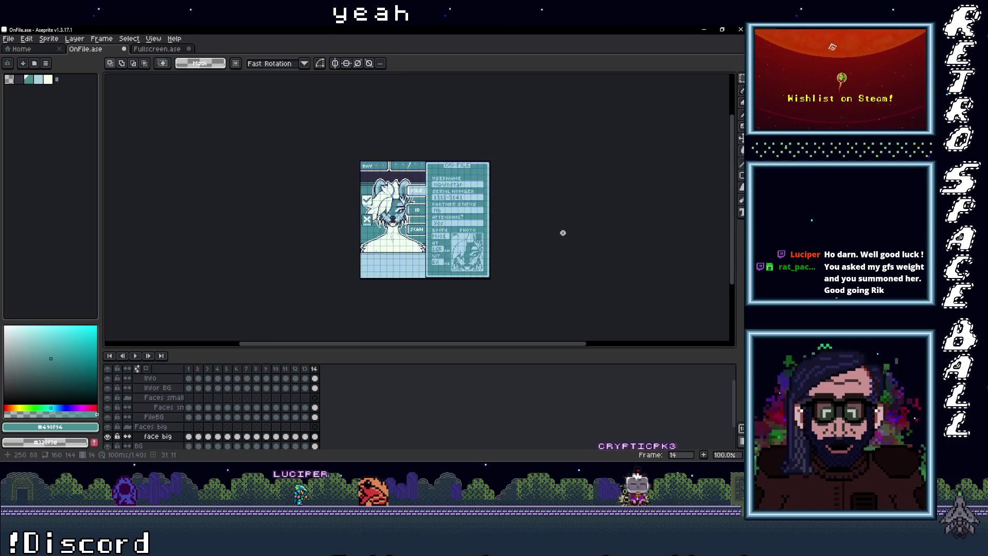
click(305, 369)
click(315, 370)
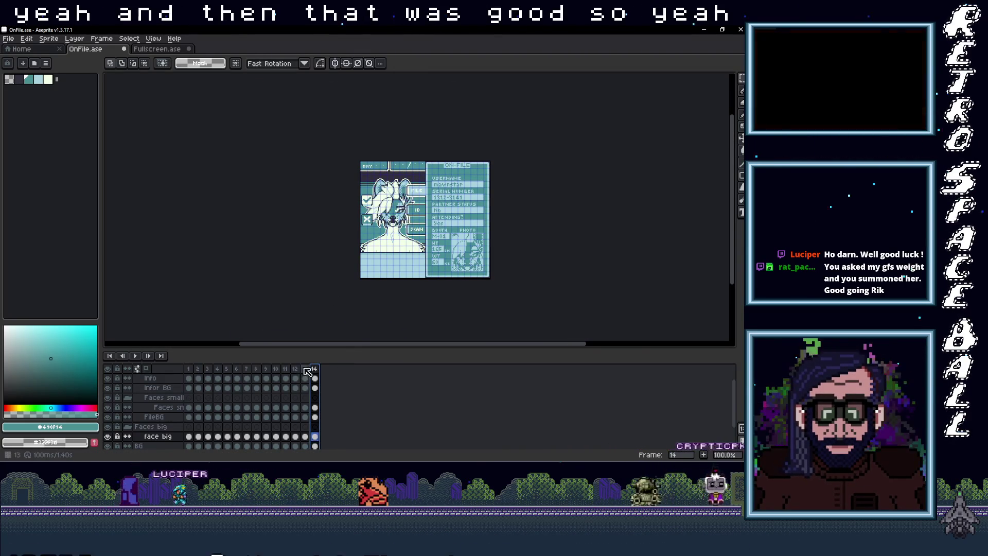
key(Left)
scroll(377, 287, up, 1)
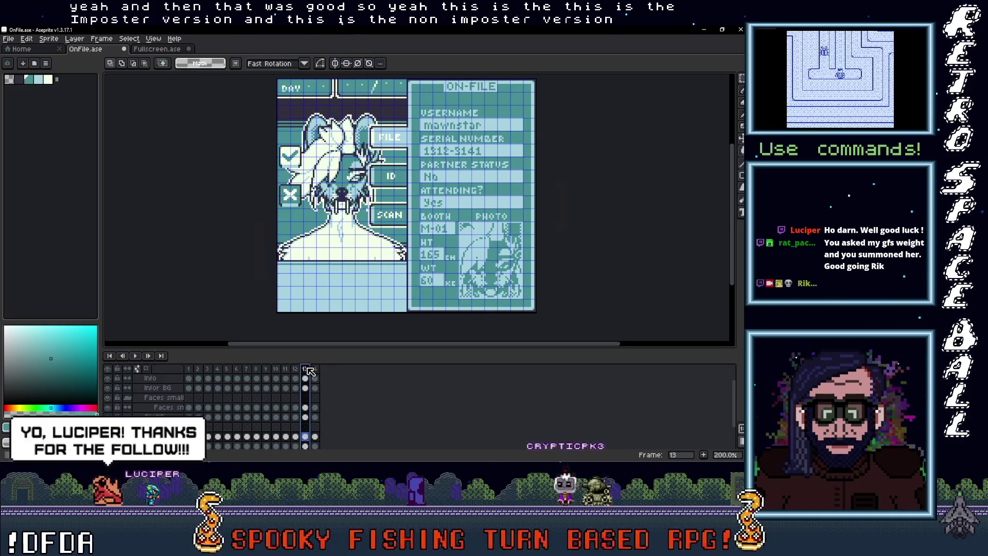
click(315, 369)
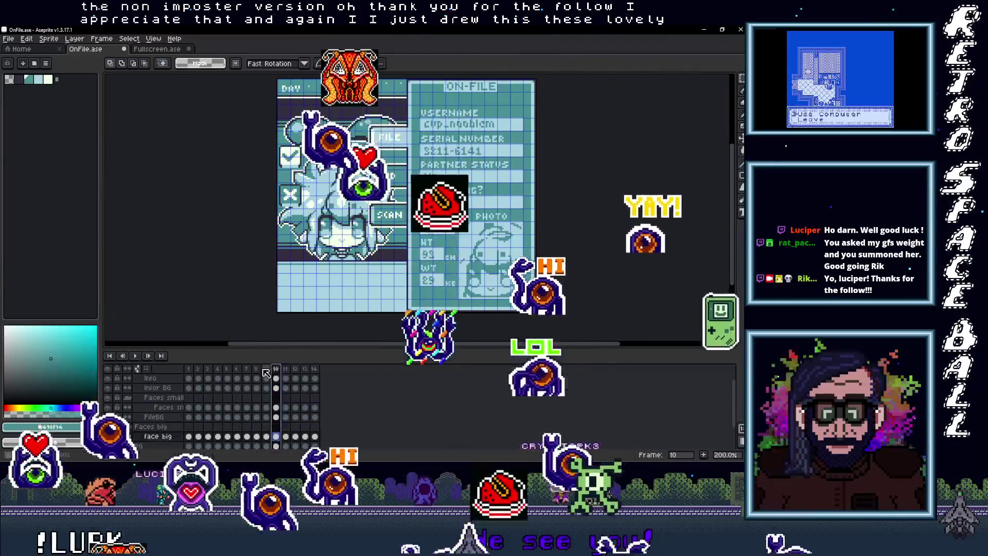
click(266, 369)
drag(193, 370, 313, 377)
click(316, 373)
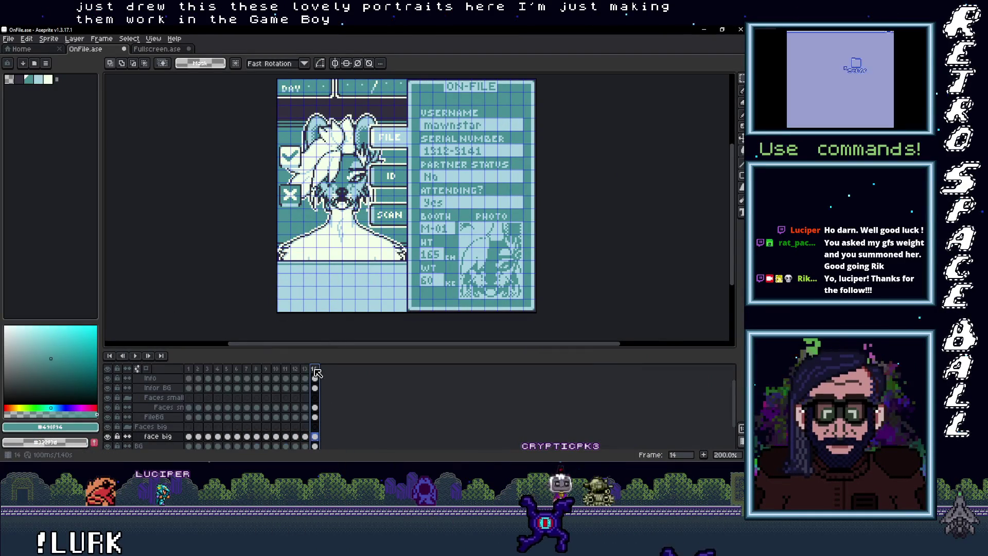
scroll(314, 294, up, 3)
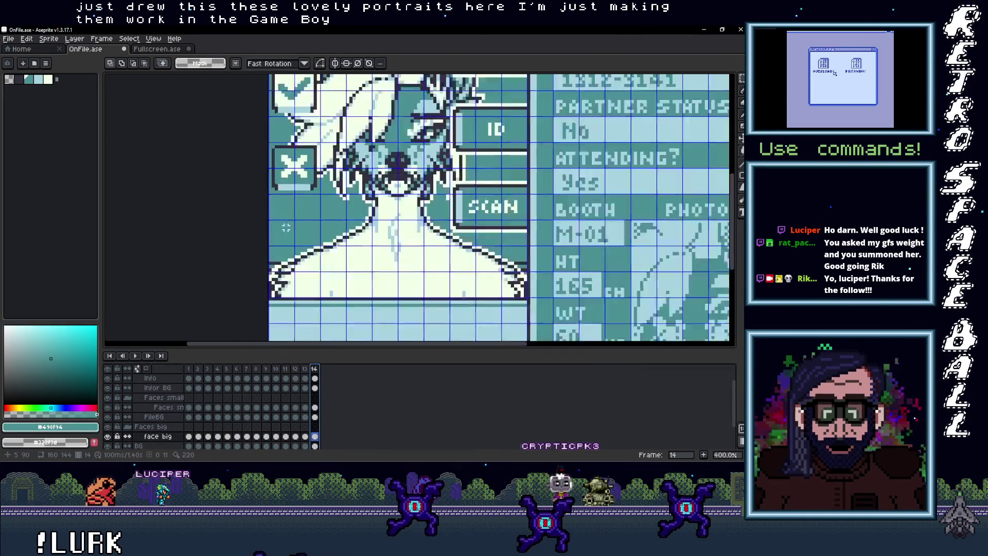
Sample the dark outline colour from frame 13's fanged face and compare it with frame 14's face.
click(305, 371)
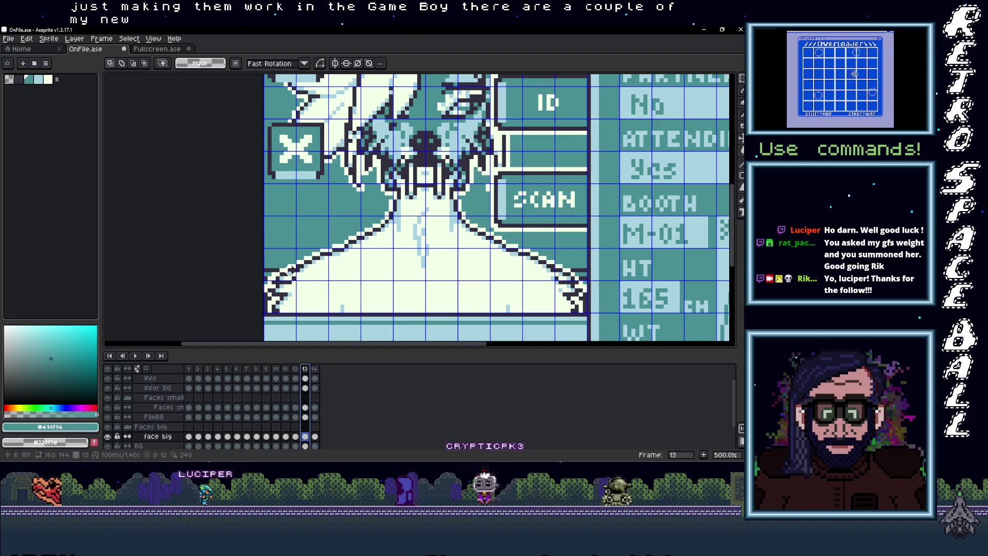
key(i)
click(270, 296)
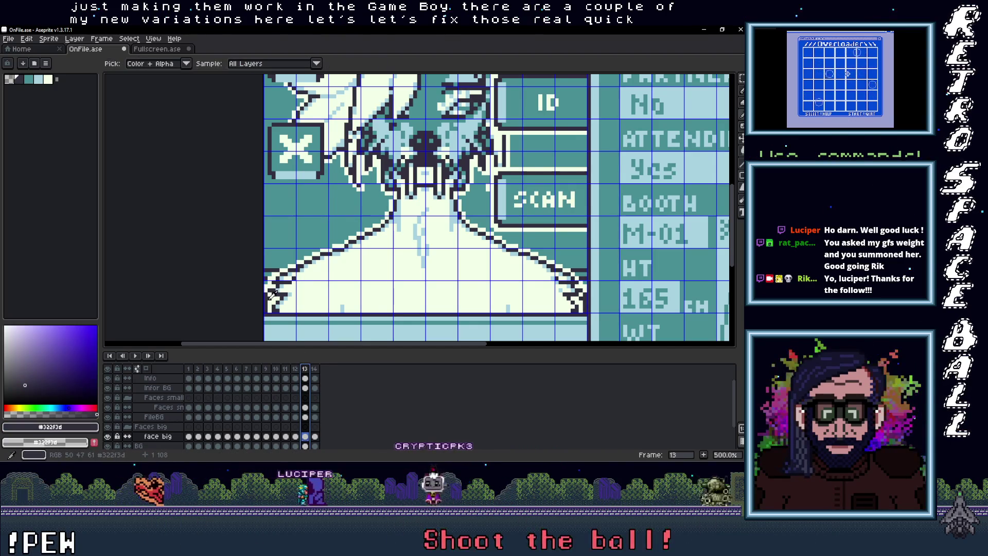
key(b)
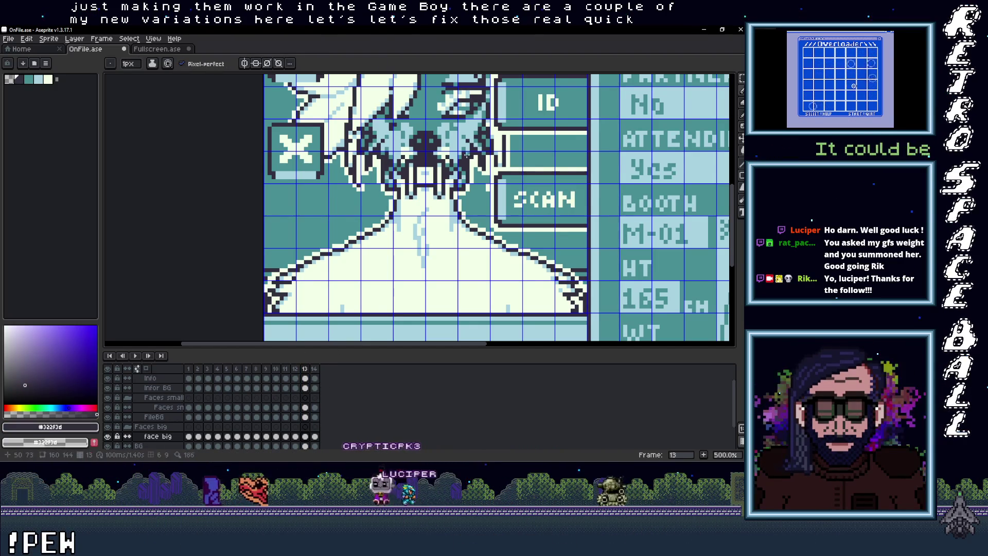
drag(467, 155, 410, 304)
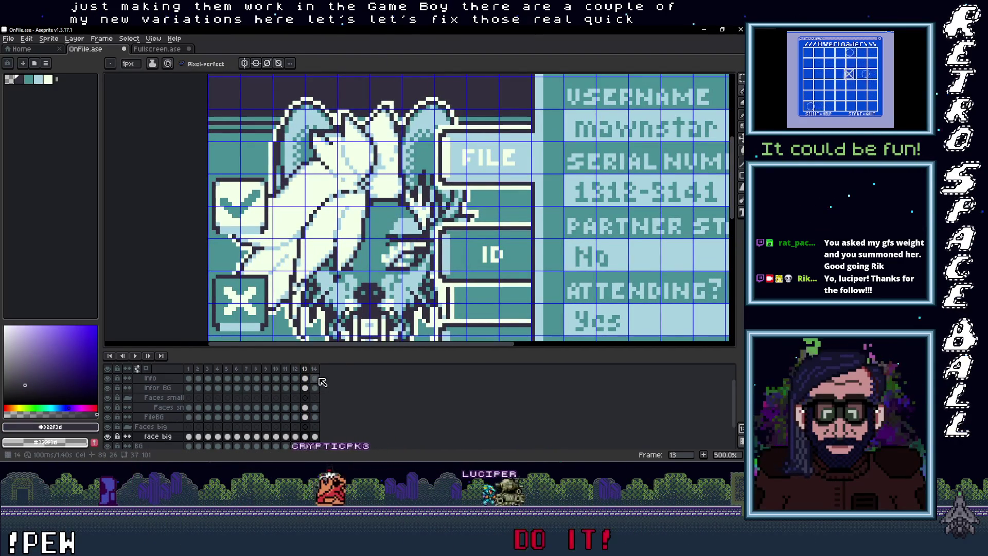
click(315, 436)
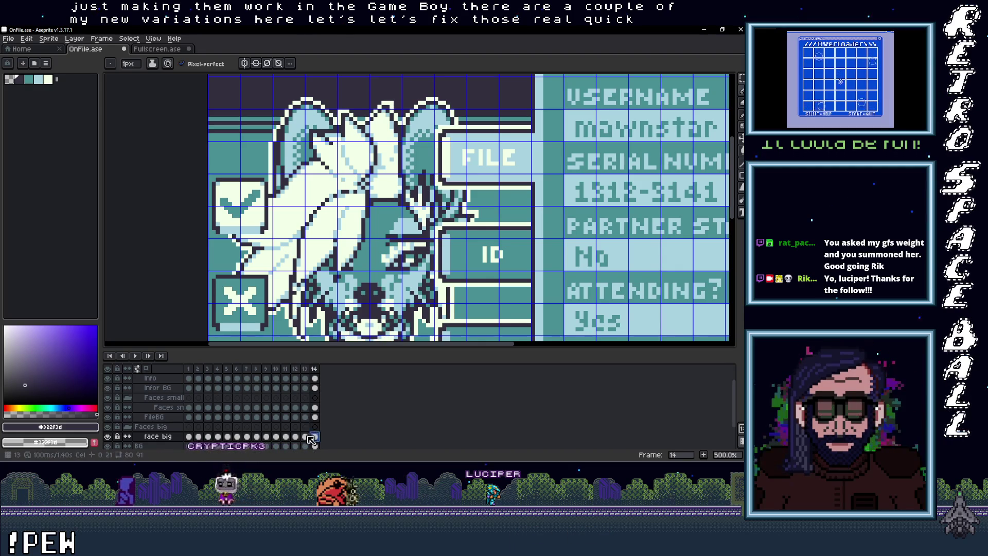
click(306, 437)
scroll(407, 135, down, 3)
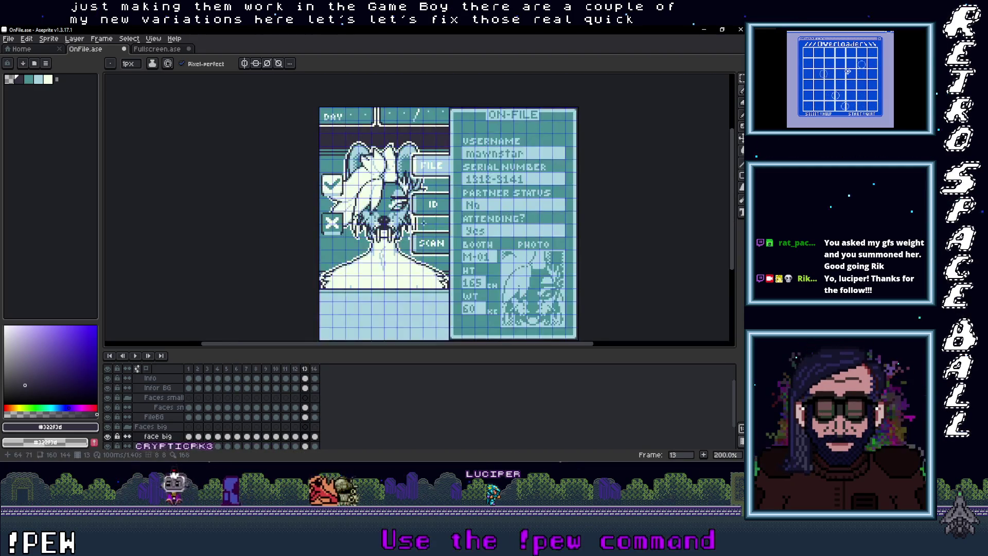
click(307, 370)
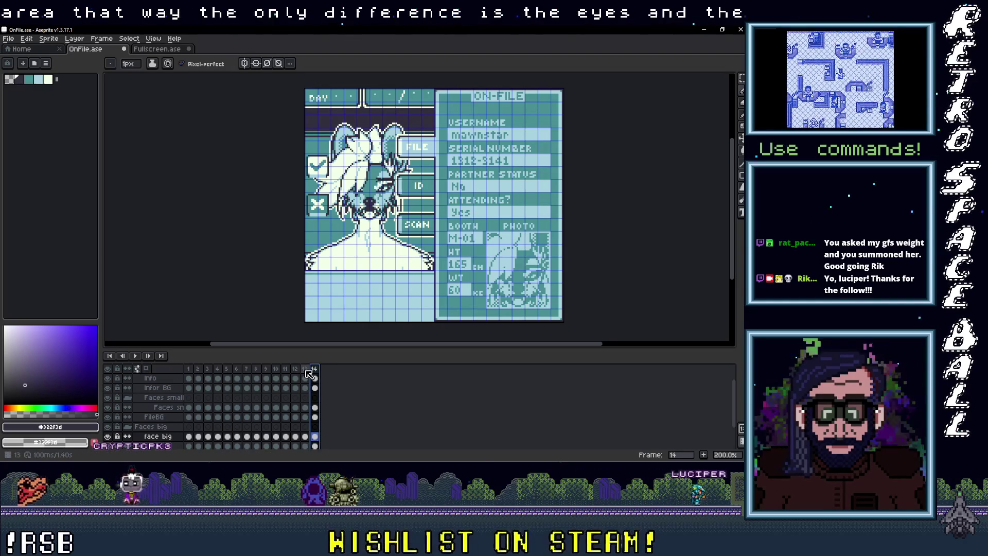
Add a new frame 15 and move the Info layer's frame-15 cel down onto the face big layer.
right_click(316, 373)
click(332, 391)
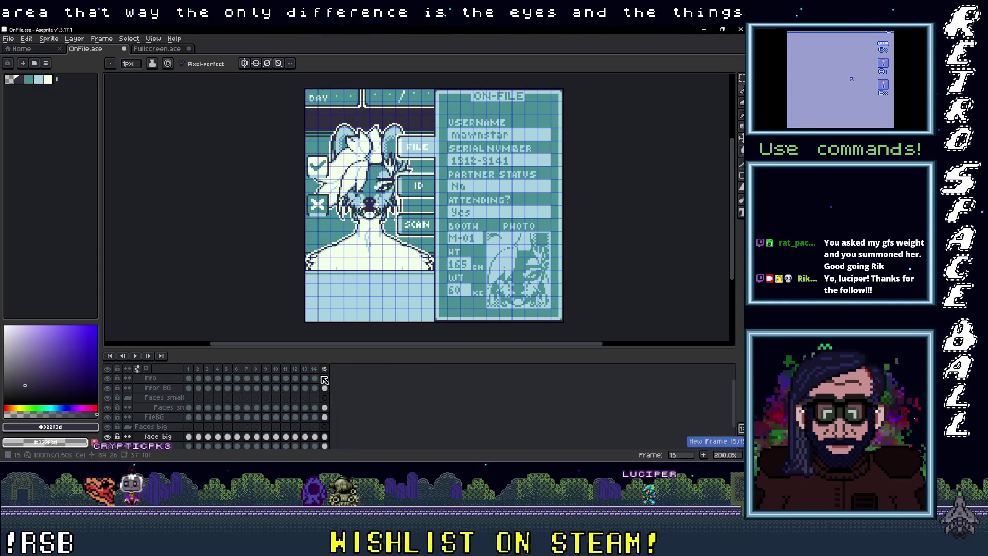
click(325, 379)
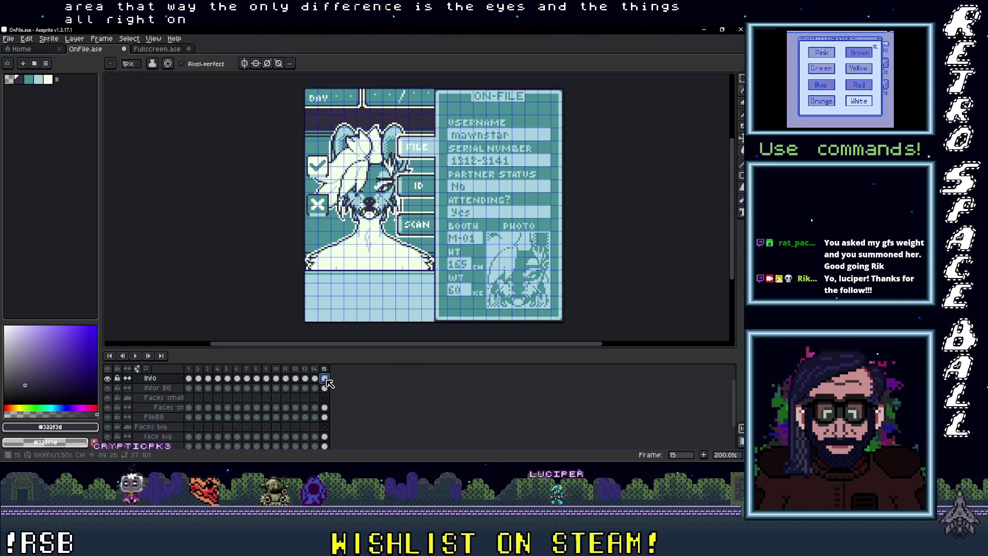
drag(328, 383, 327, 437)
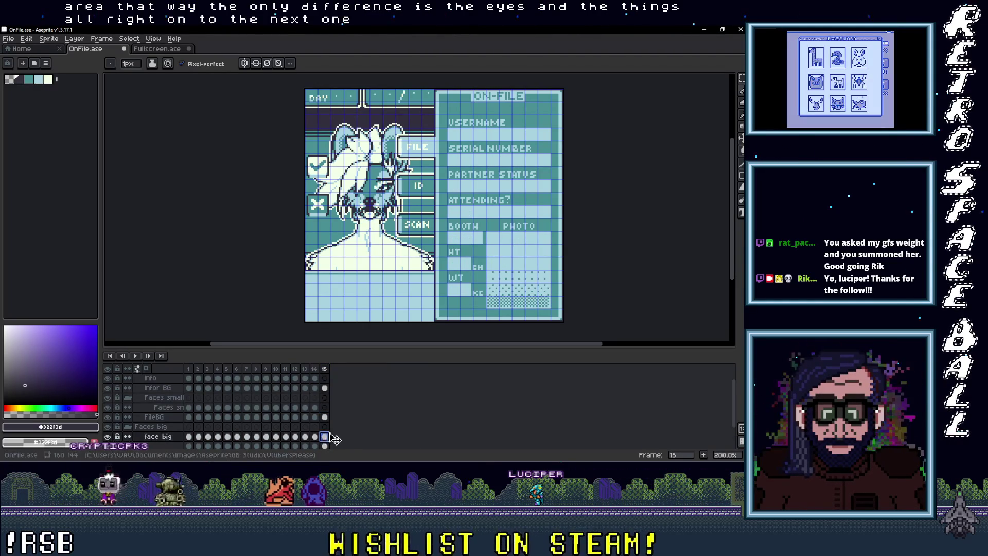
Marquee-select and copy the long-haired man's portrait from the Fullscreen sprite.
click(160, 50)
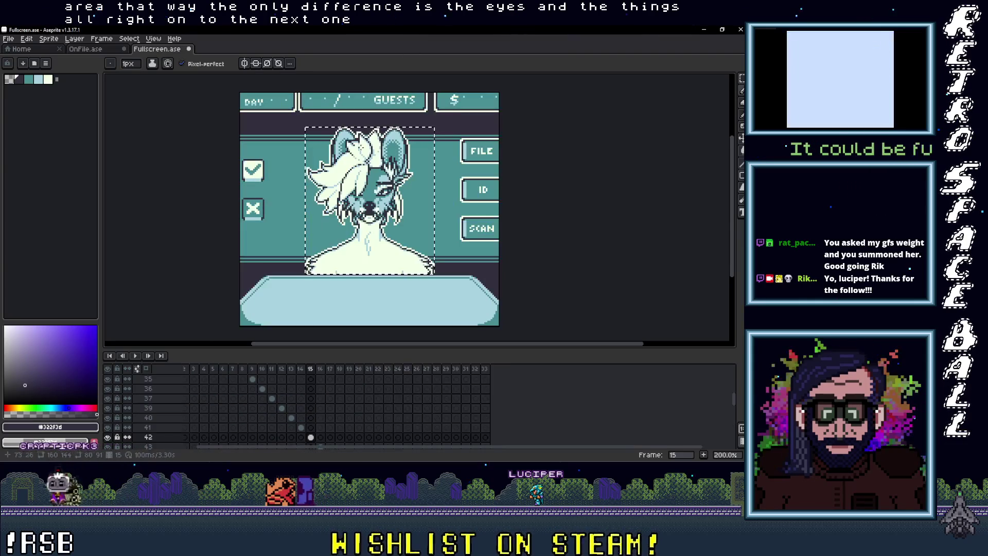
click(320, 427)
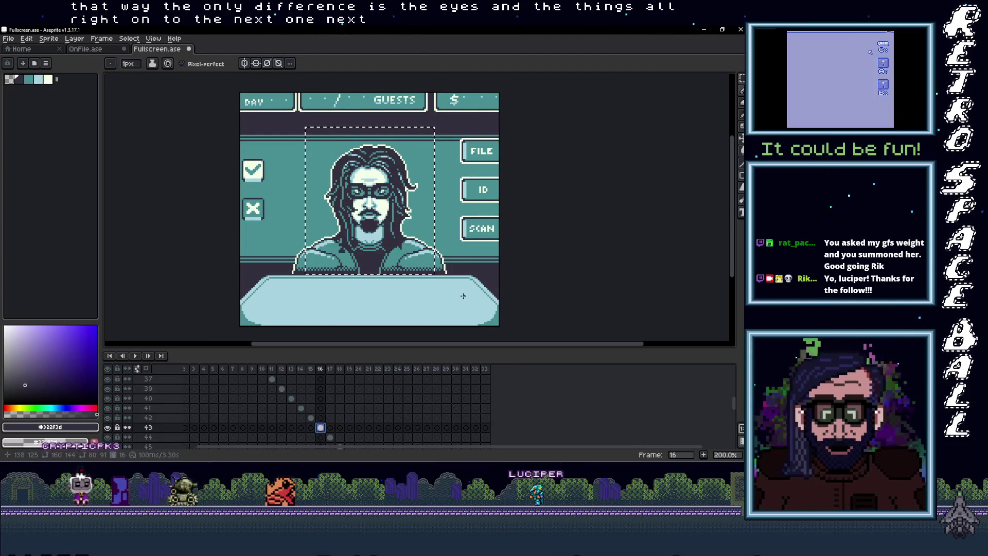
key(m)
drag(290, 143, 449, 276)
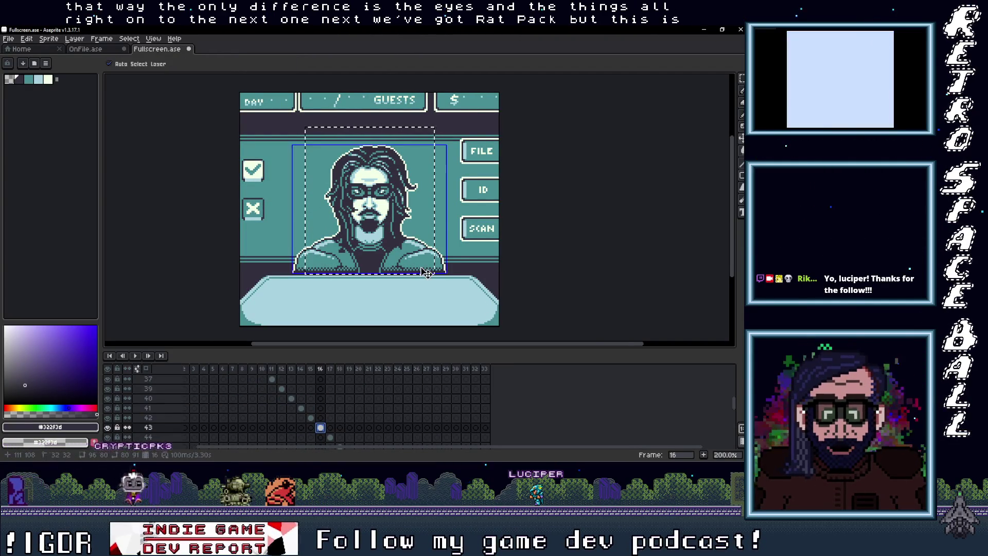
click(408, 232)
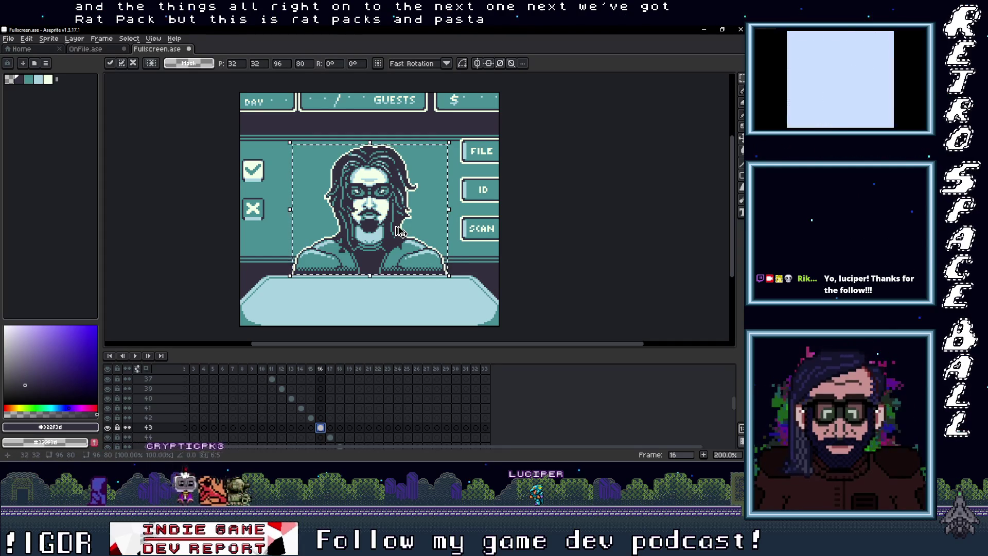
Paste the portrait into face big's frame-15 cel in OnFile and position it in the portrait area.
click(85, 50)
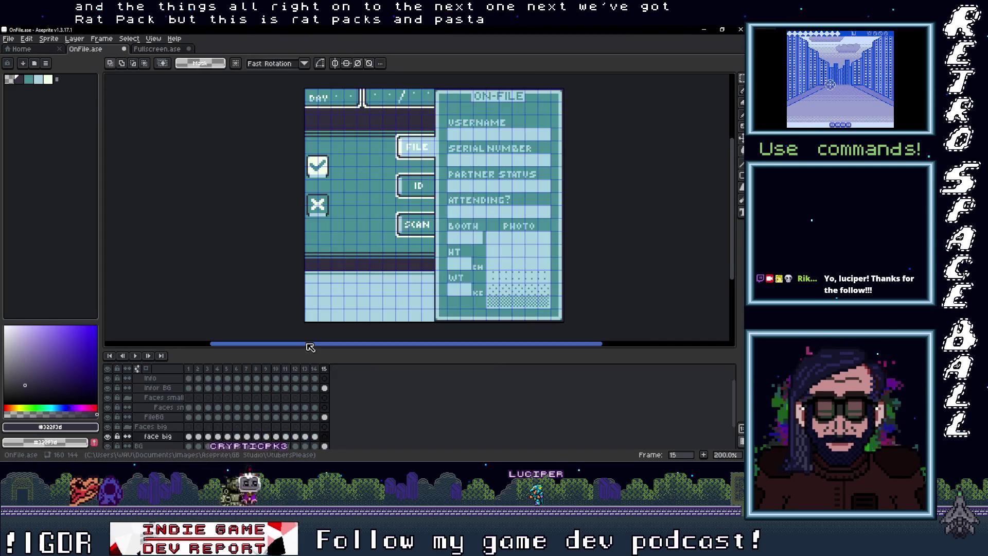
click(325, 437)
key(ctrl+v)
drag(383, 260, 326, 254)
scroll(360, 265, up, 1)
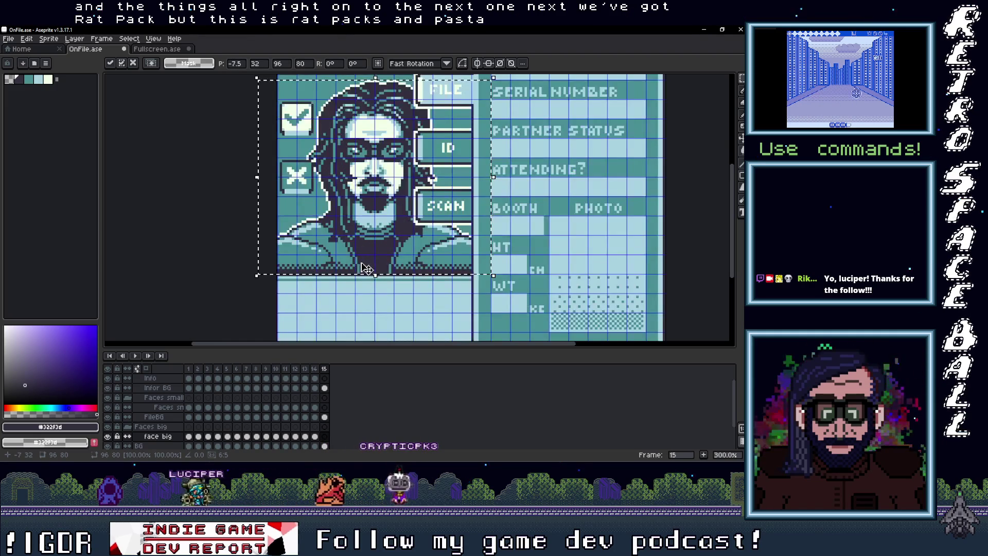
scroll(375, 265, down, 2)
scroll(355, 265, up, 1)
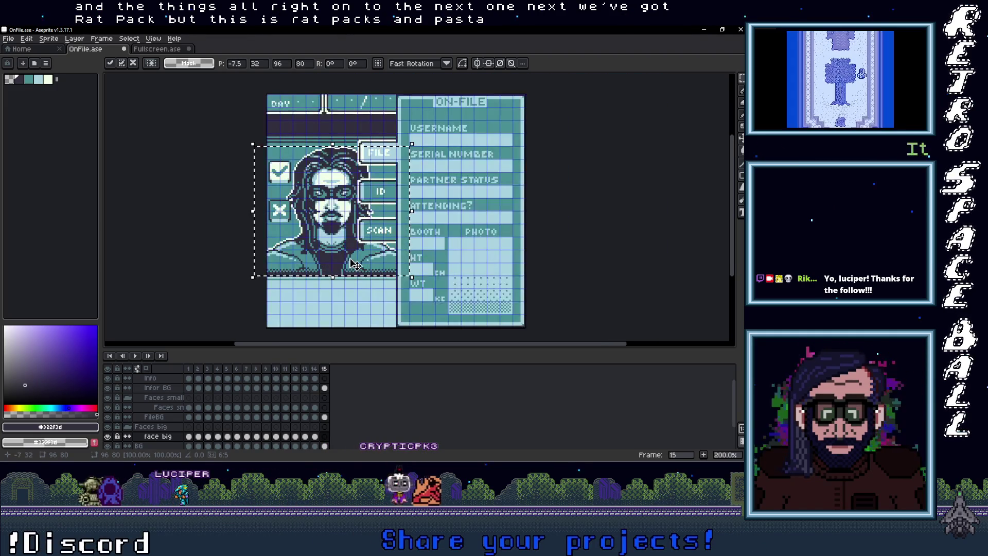
click(325, 408)
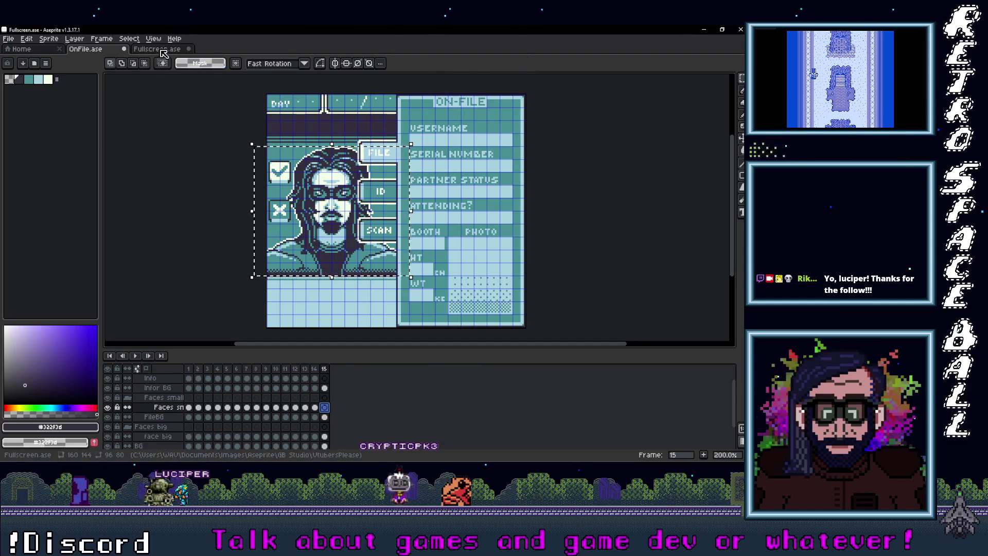
Glance at the next character's frame in Fullscreen, then return to the OnFile card.
click(161, 50)
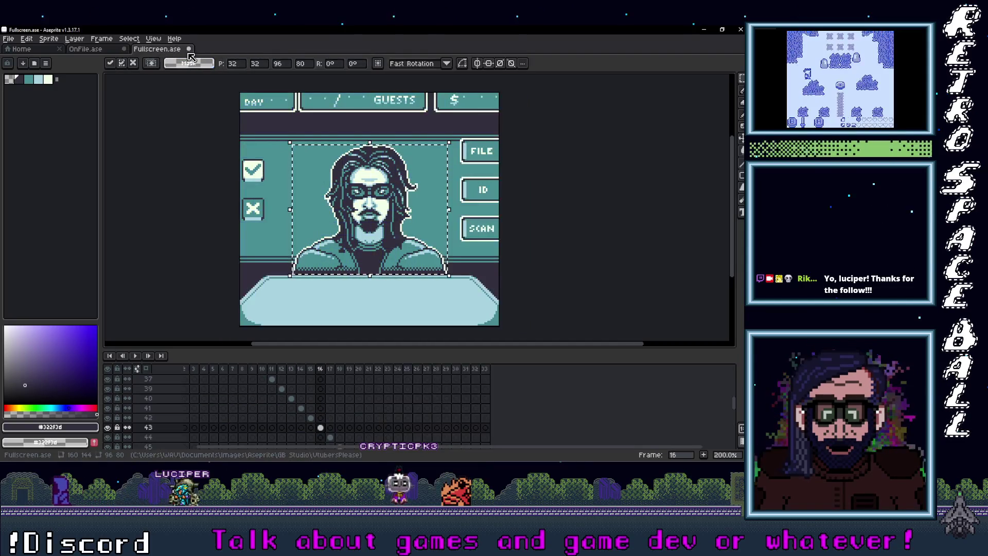
click(330, 437)
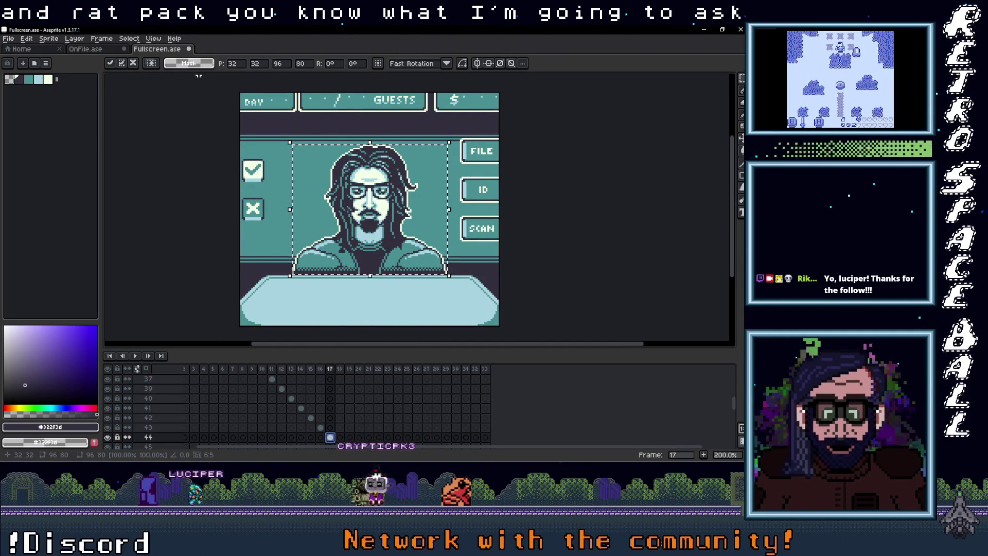
key(ctrl+shift+Tab)
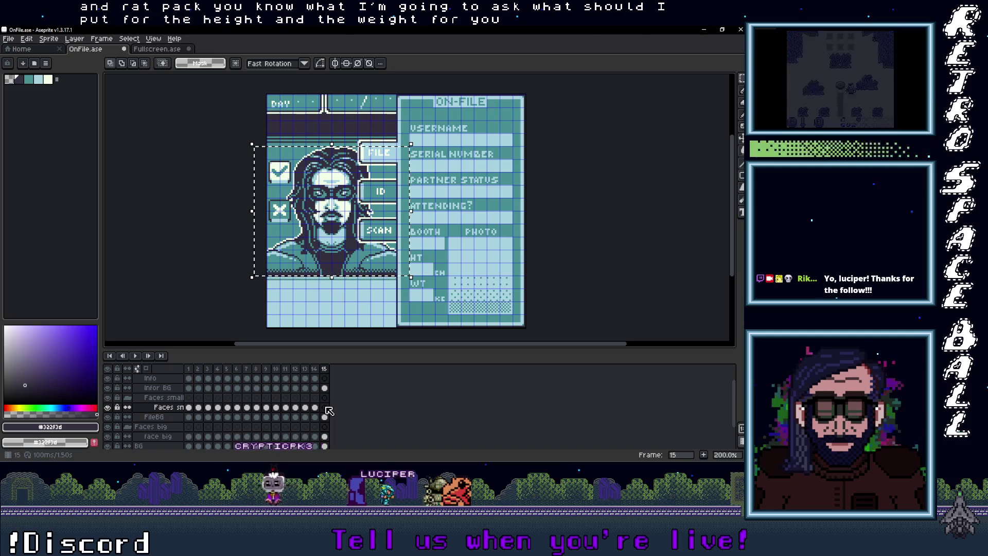
Drop a copy of the man's face onto the PHOTO box and commit it.
mouse_move(374, 218)
mouse_down()
mouse_move(434, 227)
mouse_move(462, 315)
mouse_move(481, 303)
mouse_move(486, 280)
mouse_move(556, 298)
mouse_move(490, 293)
mouse_up()
scroll(478, 313, up, 1)
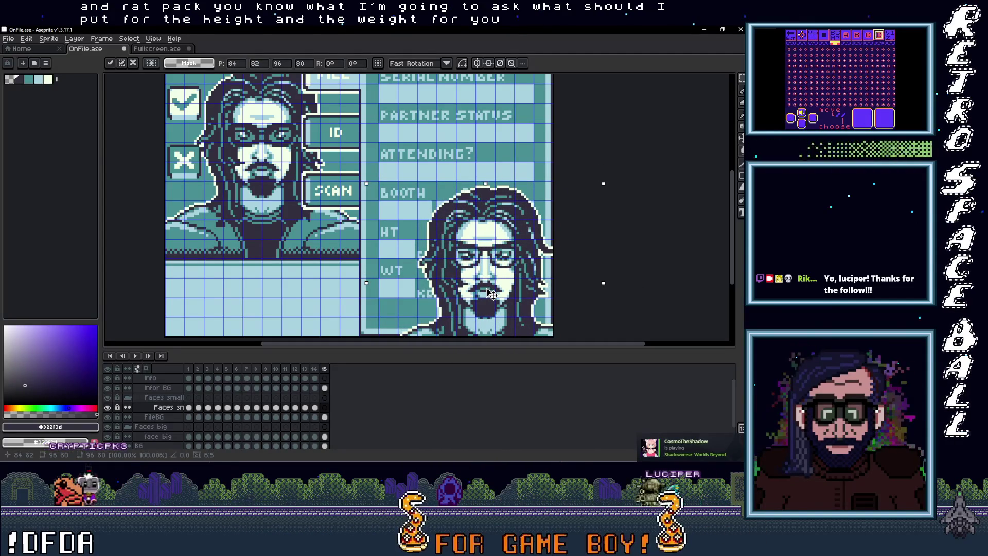
scroll(578, 258, up, 2)
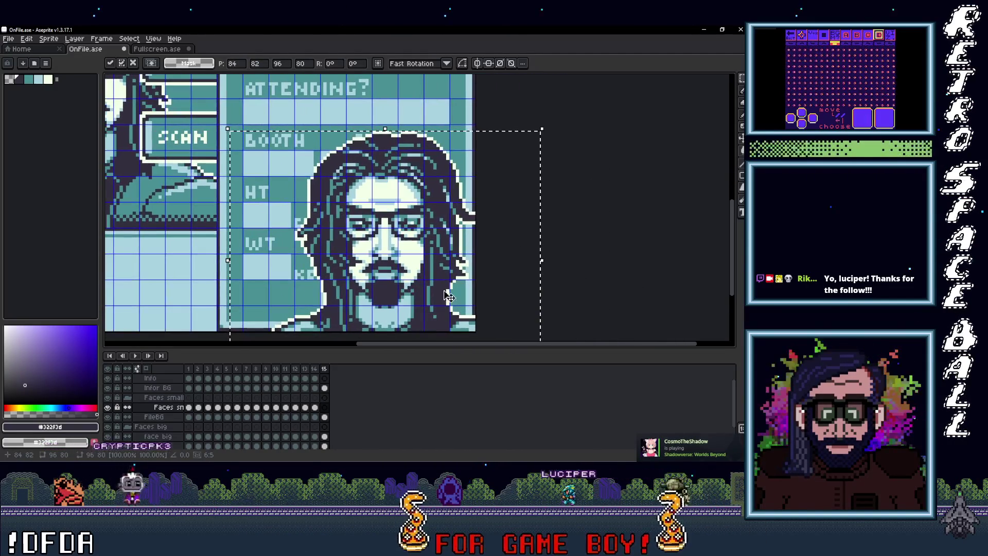
click(577, 259)
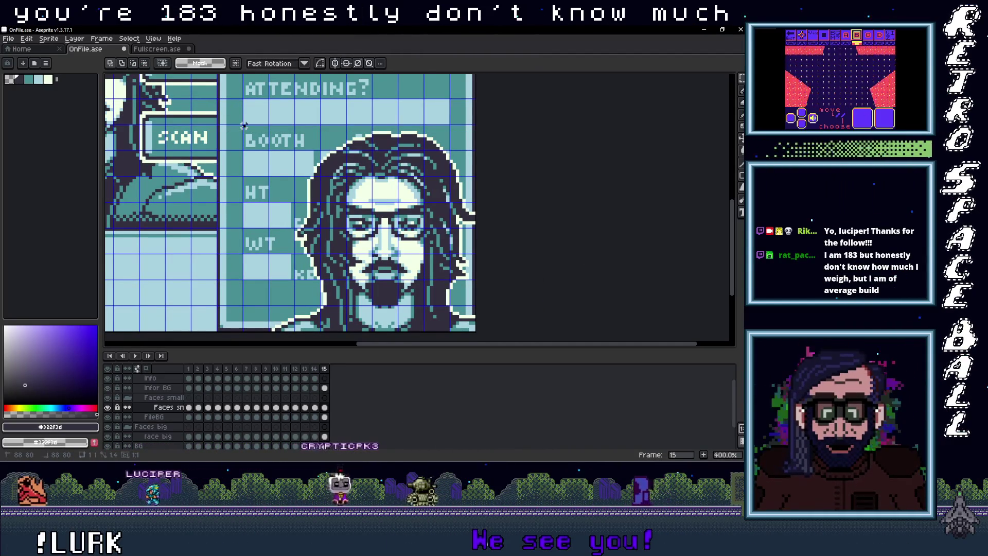
Delete the hair covering the BOOTH and PHOTO labels.
mouse_move(244, 125)
mouse_down()
mouse_move(481, 137)
mouse_move(487, 149)
mouse_up()
key(Delete)
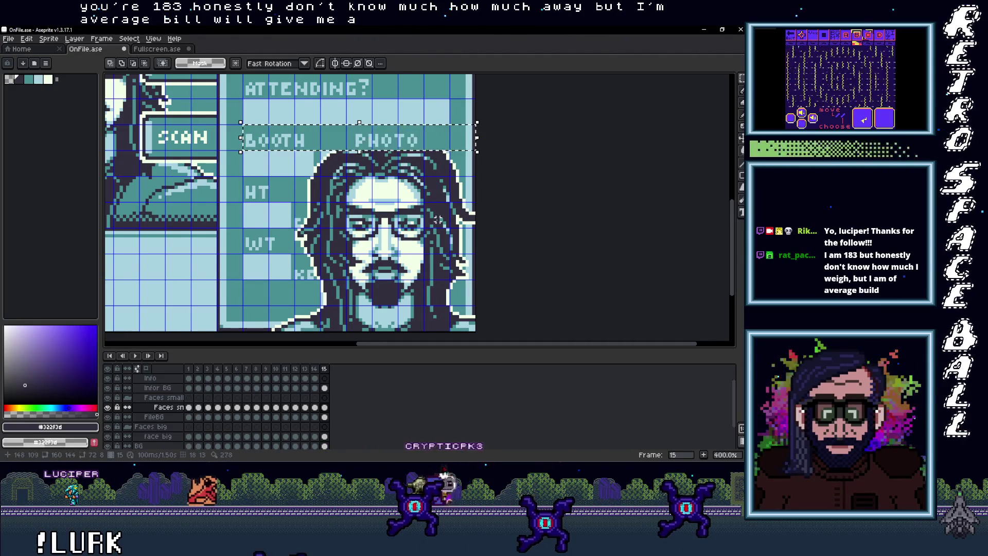
scroll(455, 293, down, 2)
click(416, 279)
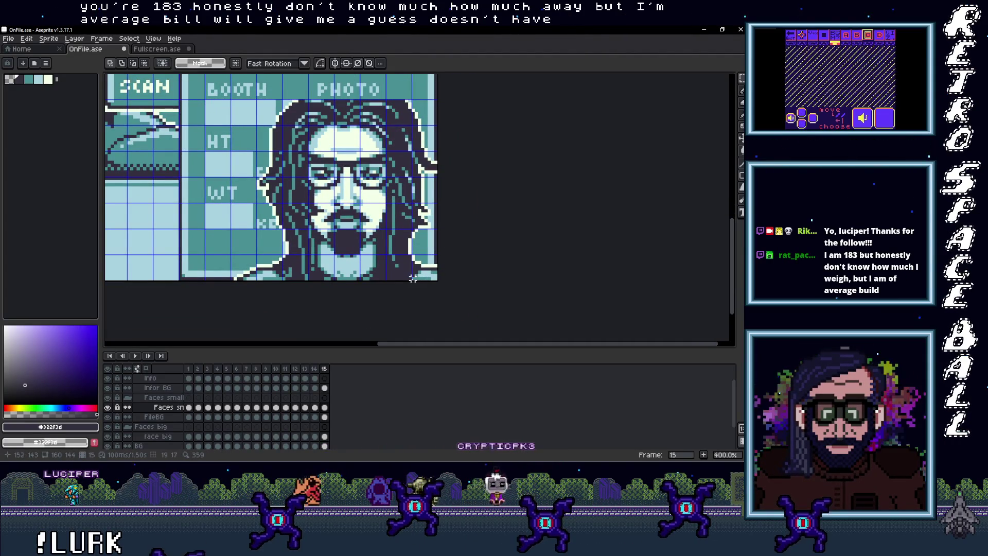
scroll(413, 278, up, 1)
Tidy the photo's right and bottom edges and draw a dark border strip beside it.
drag(410, 102, 439, 300)
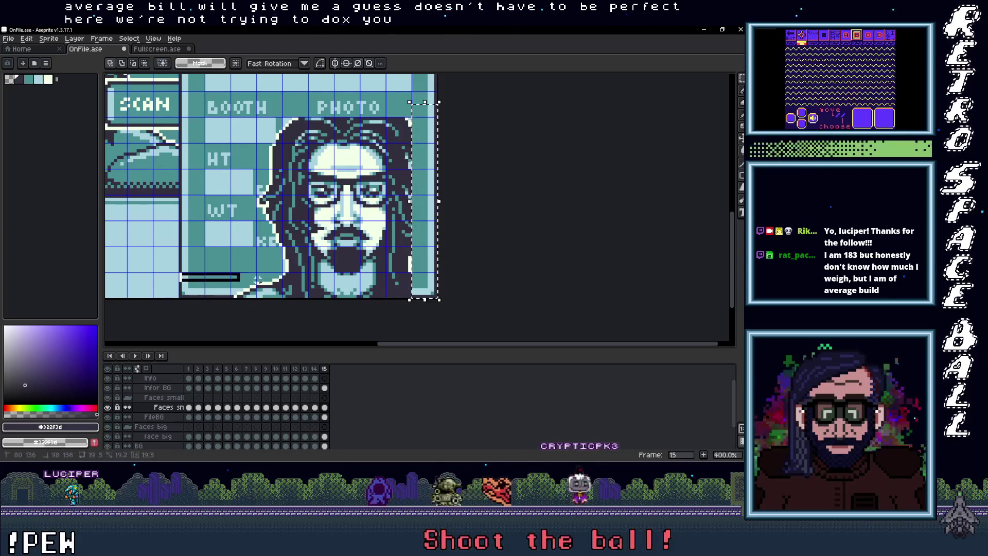
drag(177, 271, 482, 306)
scroll(209, 175, up, 2)
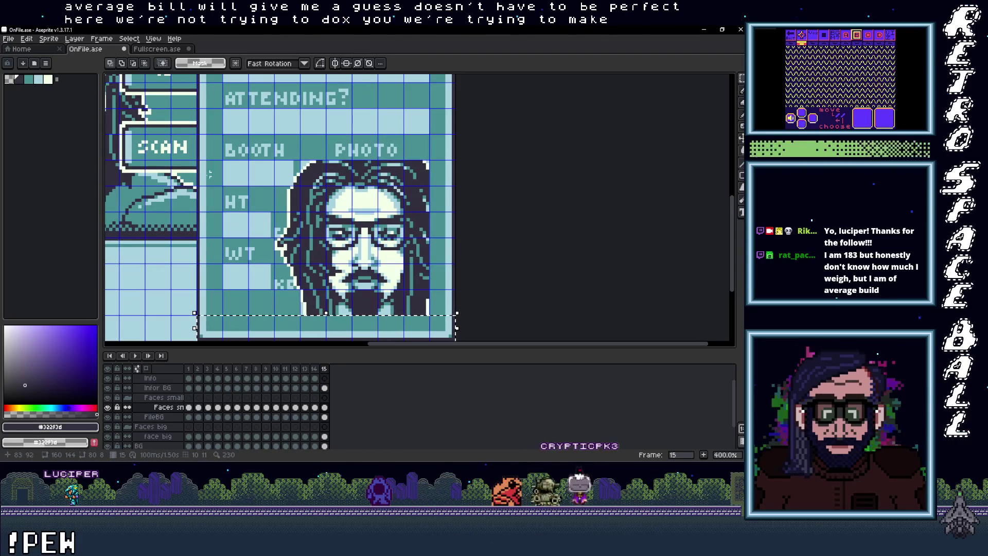
drag(267, 275, 300, 324)
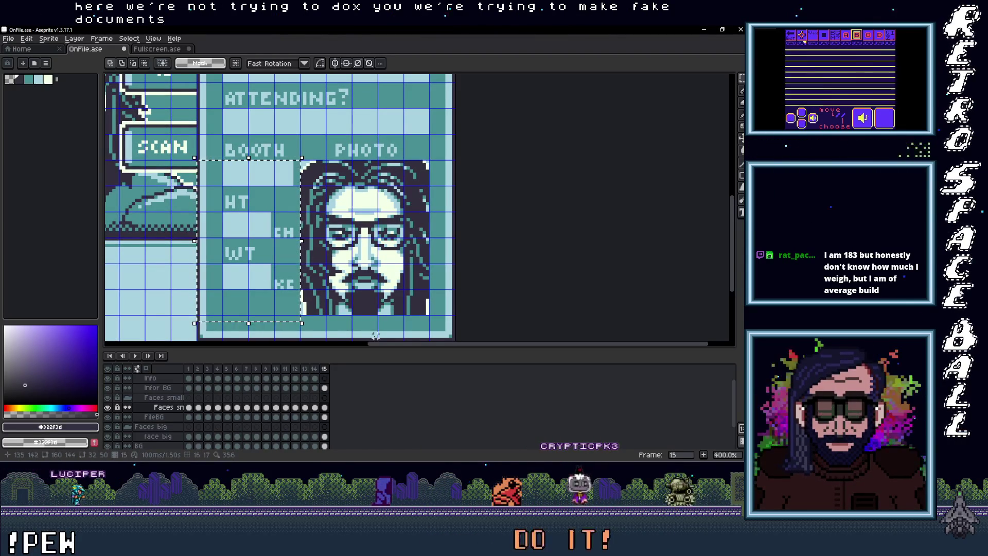
scroll(379, 326, up, 1)
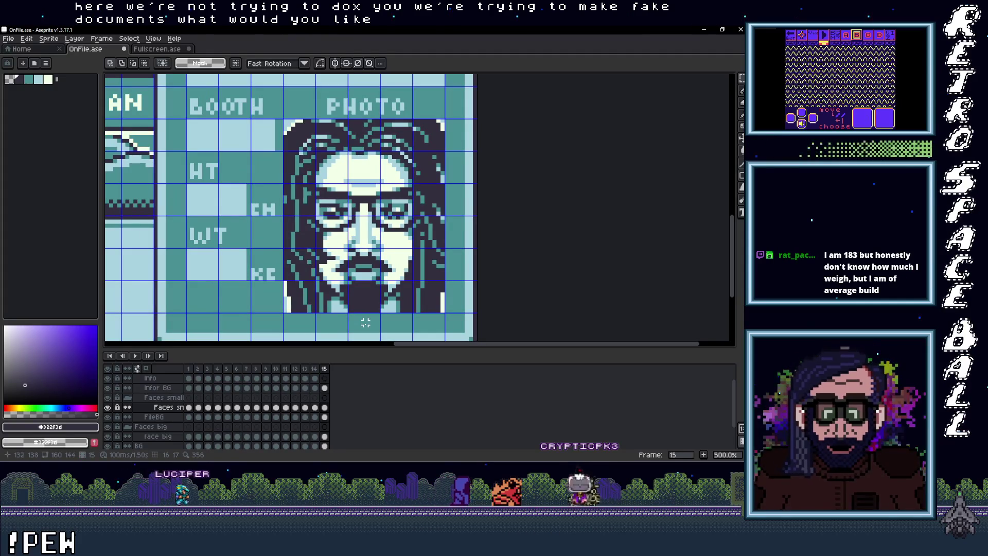
Pick the card's light blue and paint a light row along the photo's bottom edge.
key(i)
click(289, 307)
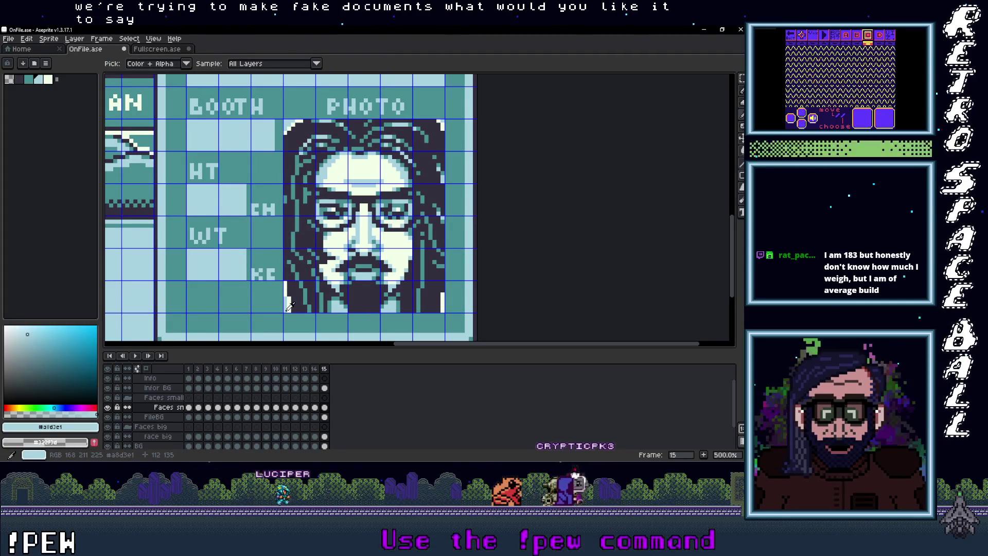
drag(304, 310, 441, 310)
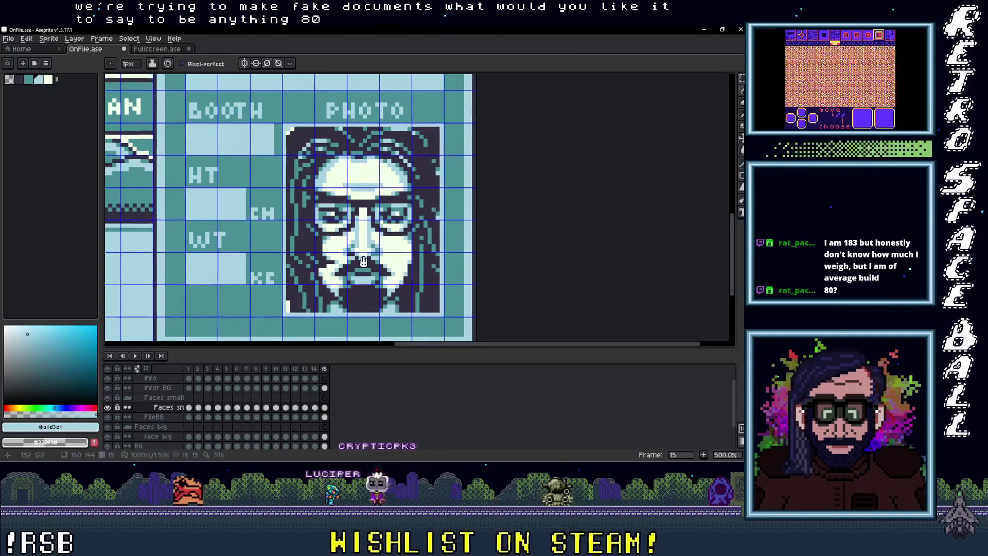
scroll(371, 270, up, 1)
scroll(378, 276, down, 1)
scroll(381, 276, up, 1)
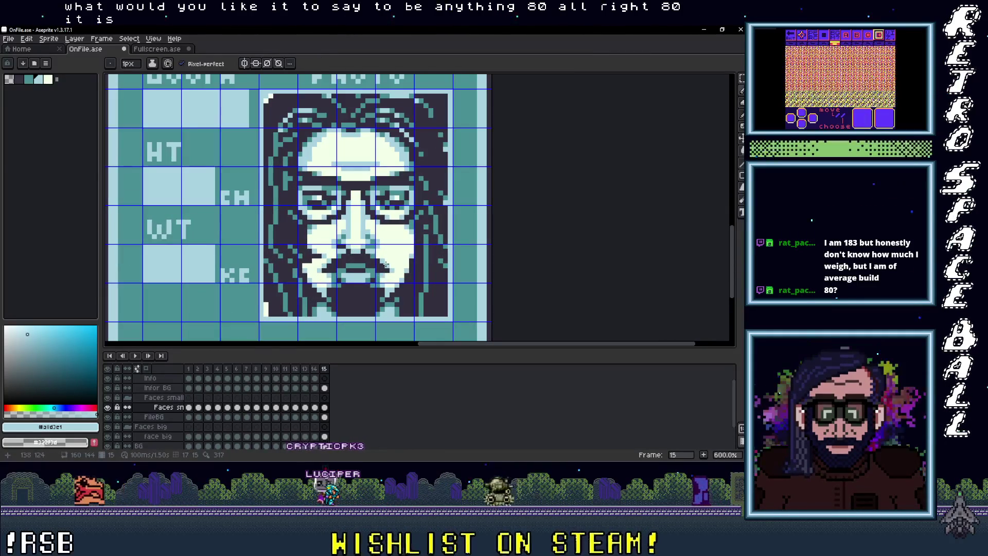
Bucket-fill the photo face's lightest pixels with light blue and its dark navy pixels with teal.
key(i)
key(g)
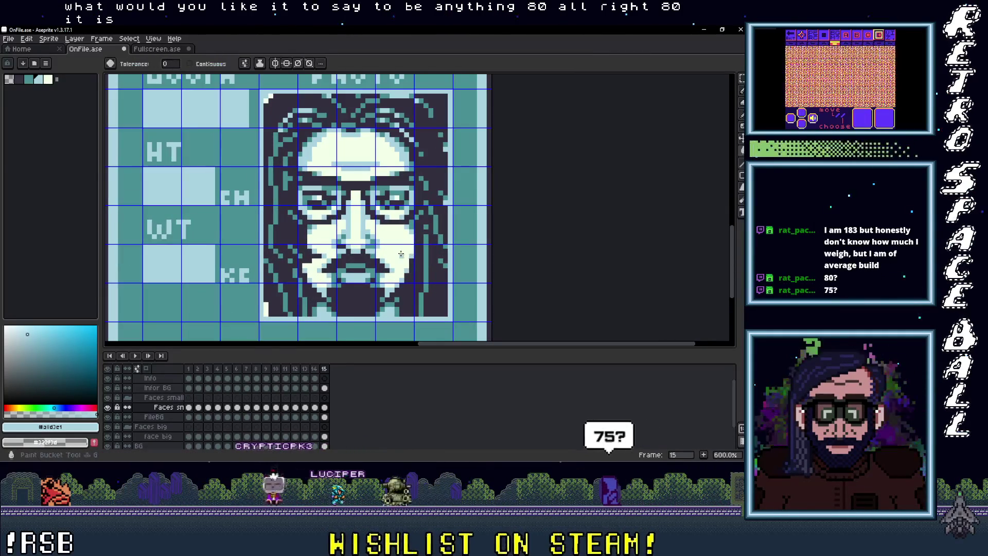
click(412, 253)
key(i)
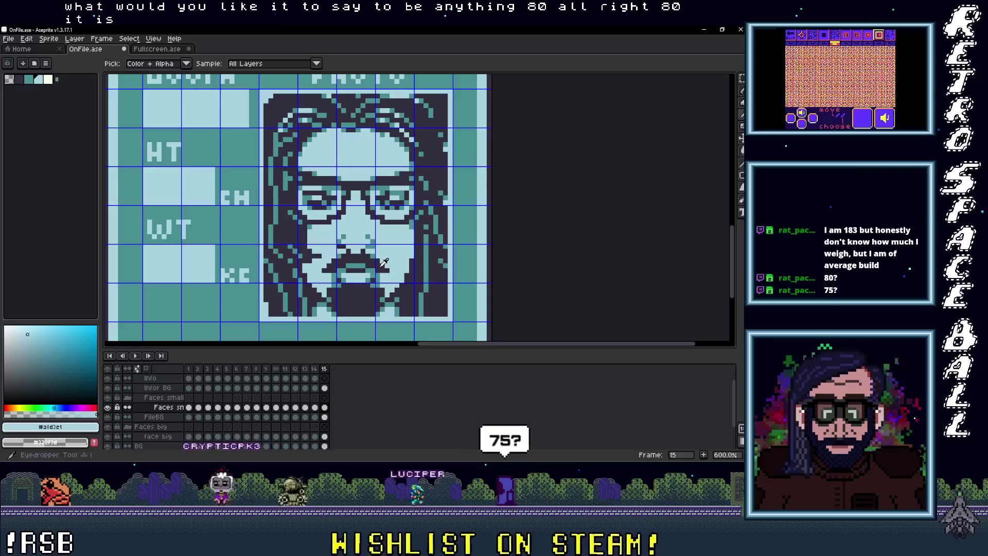
click(428, 252)
key(g)
click(428, 252)
Bring the FILE and SERIAL NUMBER areas into view and select the Info layer's frame-15 cel.
scroll(429, 252, down, 3)
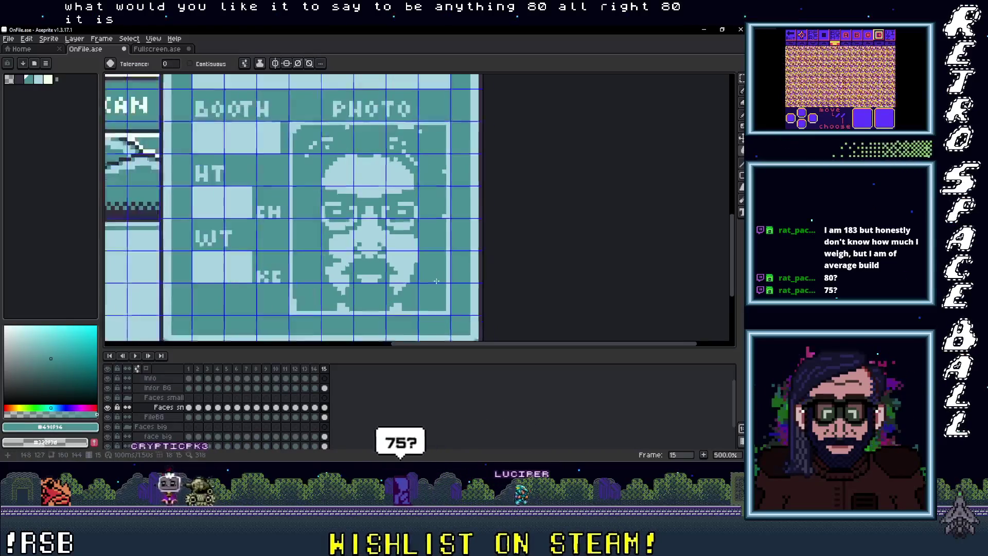
drag(337, 258, 365, 287)
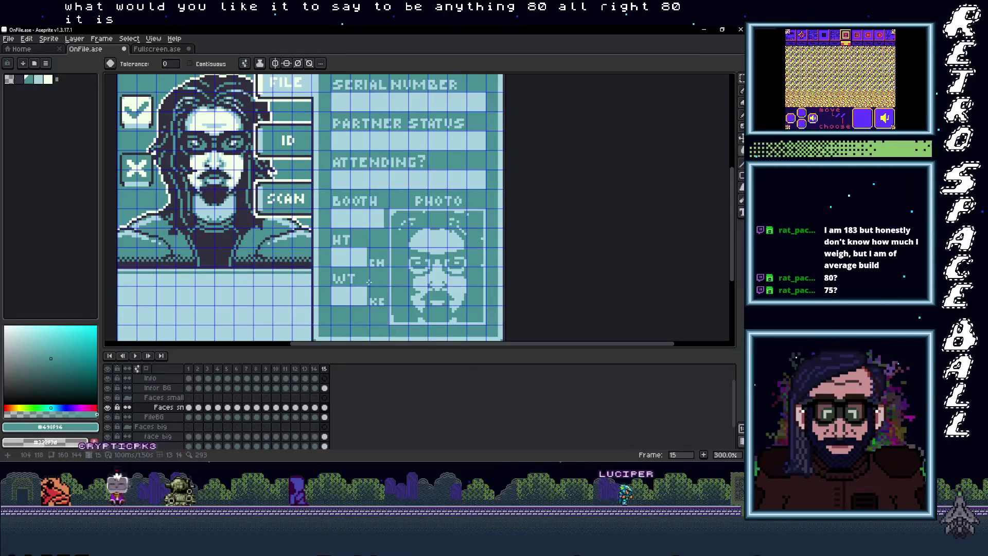
click(325, 379)
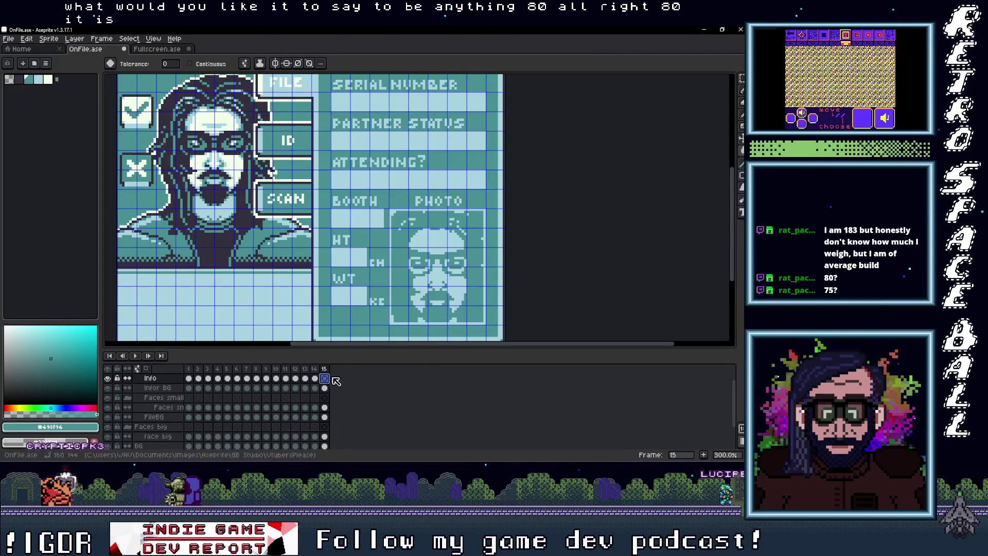
Add the weight 80 as text in the WT field.
key(t)
click(345, 298)
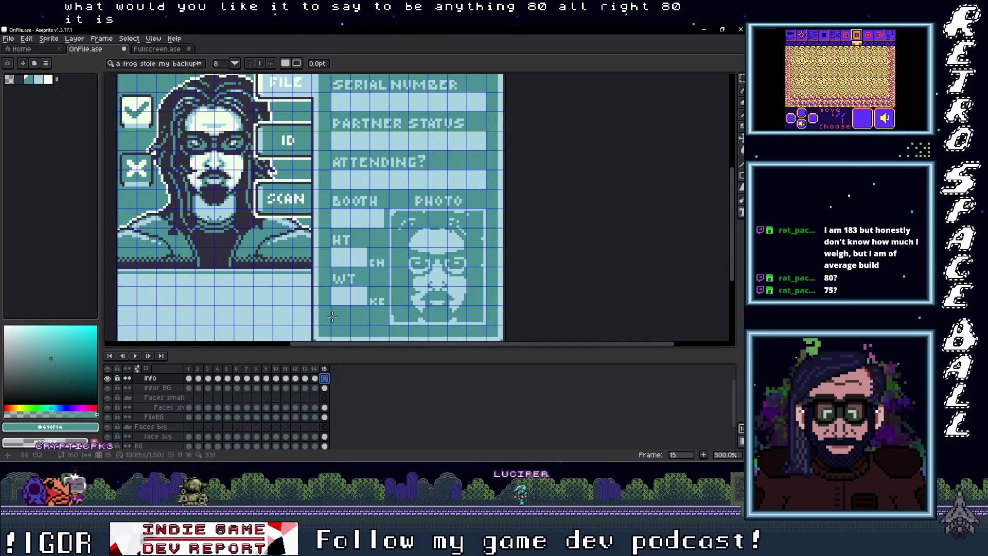
scroll(335, 294, up, 3)
mouse_move(327, 282)
mouse_down()
mouse_move(410, 325)
mouse_move(399, 321)
mouse_up()
text(80)
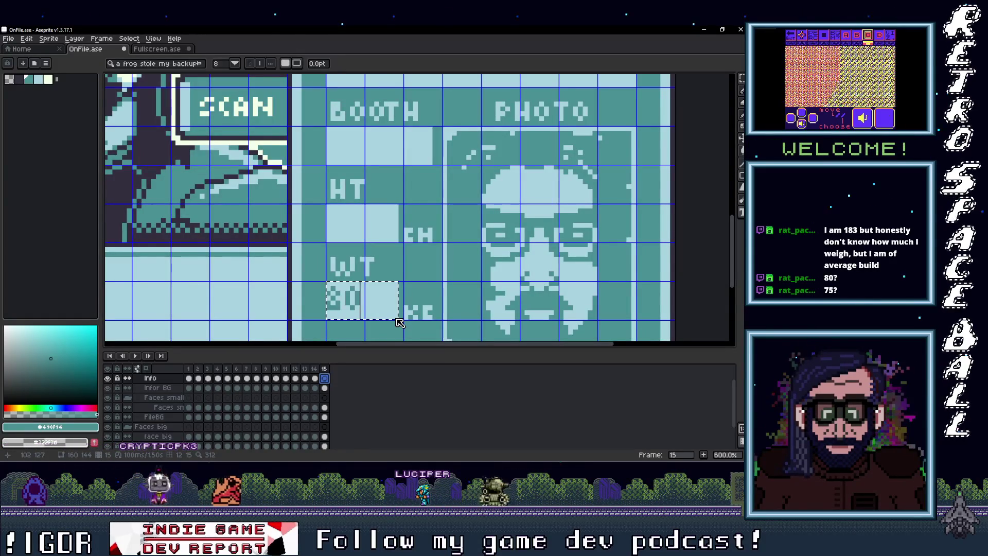
key(Return)
scroll(347, 314, up, 2)
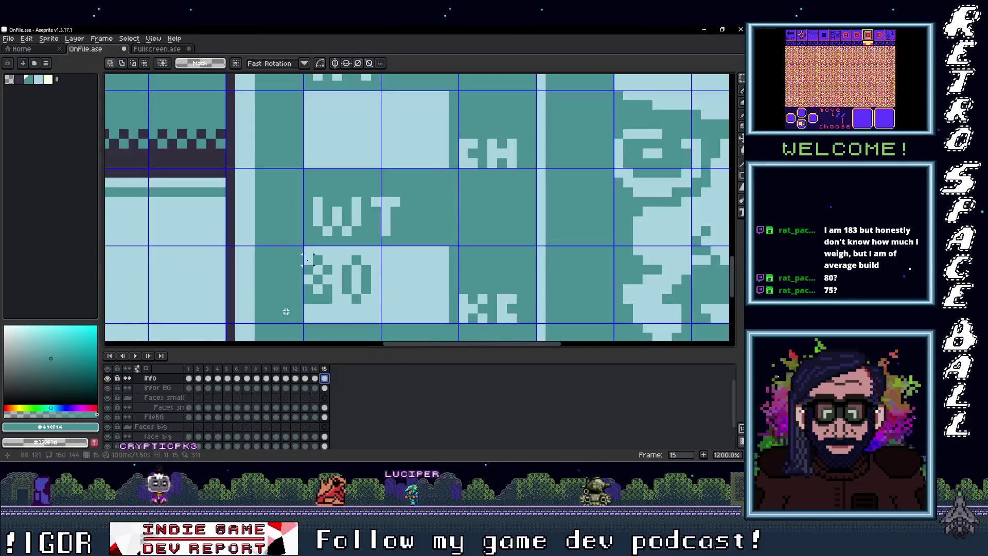
key(Return)
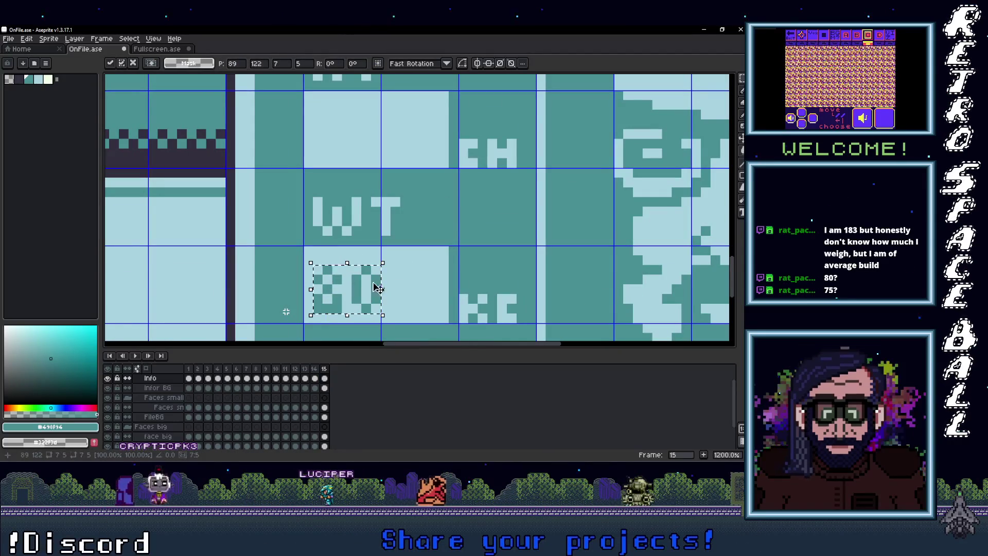
scroll(414, 278, down, 2)
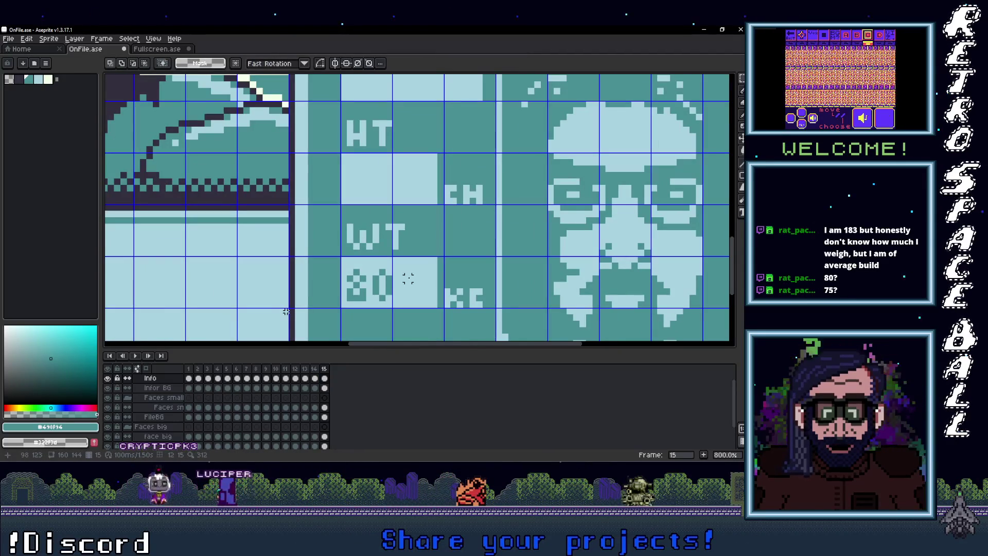
scroll(412, 275, up, 3)
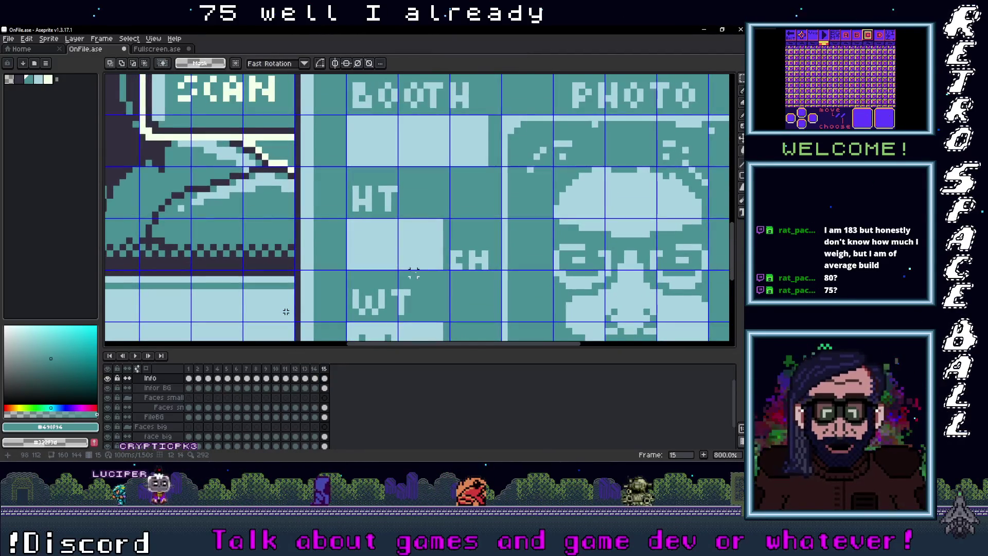
scroll(407, 203, down, 2)
scroll(407, 204, down, 1)
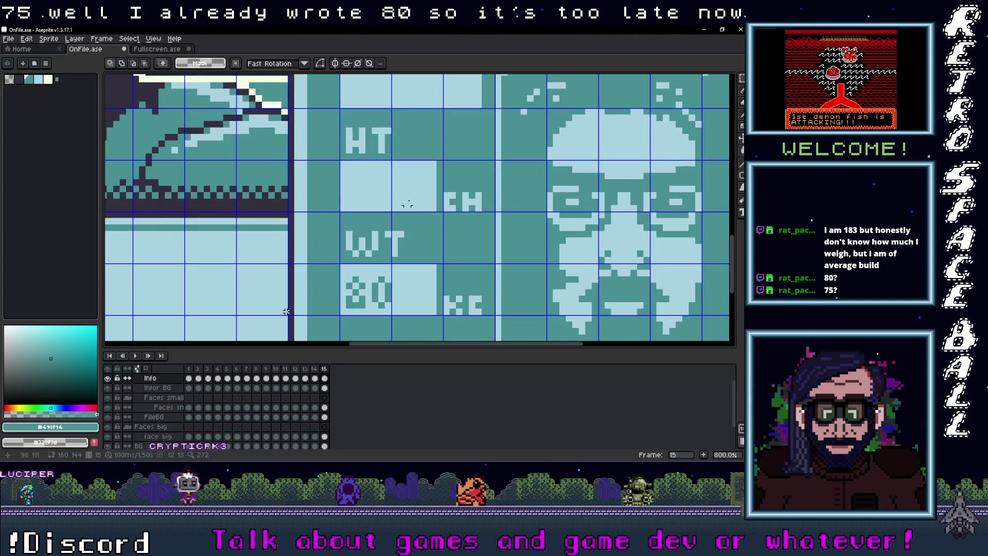
Add the height 183 in the HT field and select it to reposition.
key(t)
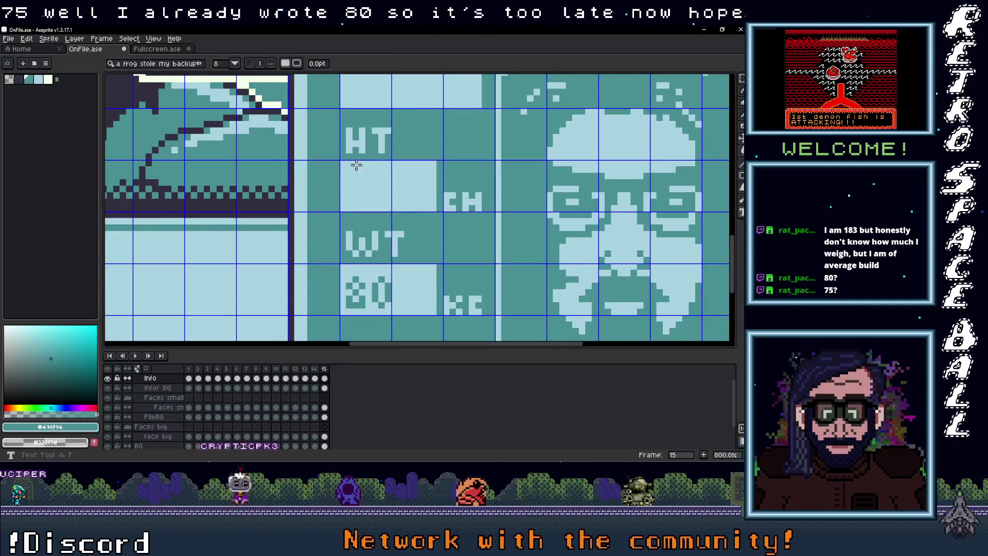
drag(340, 160, 436, 211)
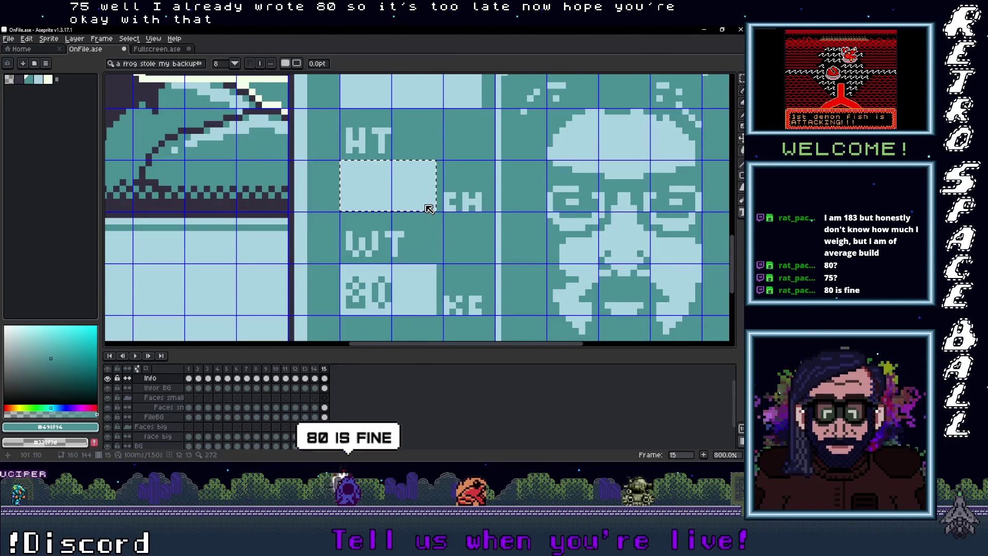
text(183)
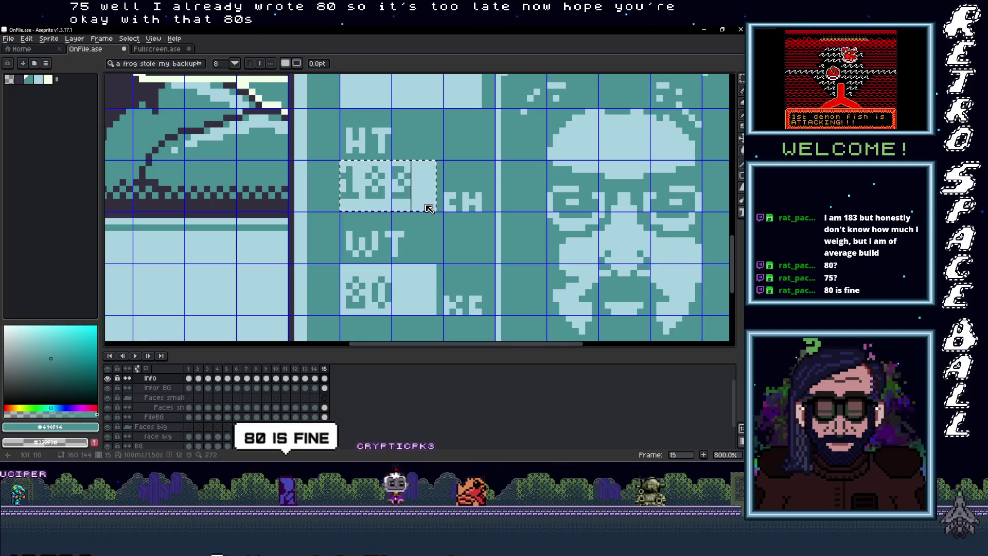
key(Return)
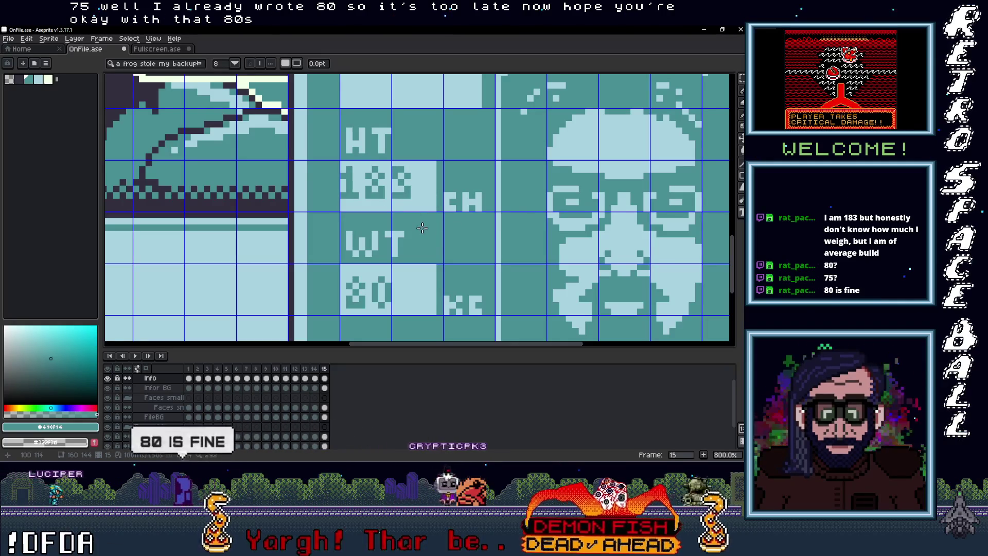
key(m)
scroll(404, 188, up, 1)
mouse_move(286, 151)
mouse_down()
mouse_move(419, 198)
mouse_move(431, 218)
mouse_move(410, 215)
mouse_up()
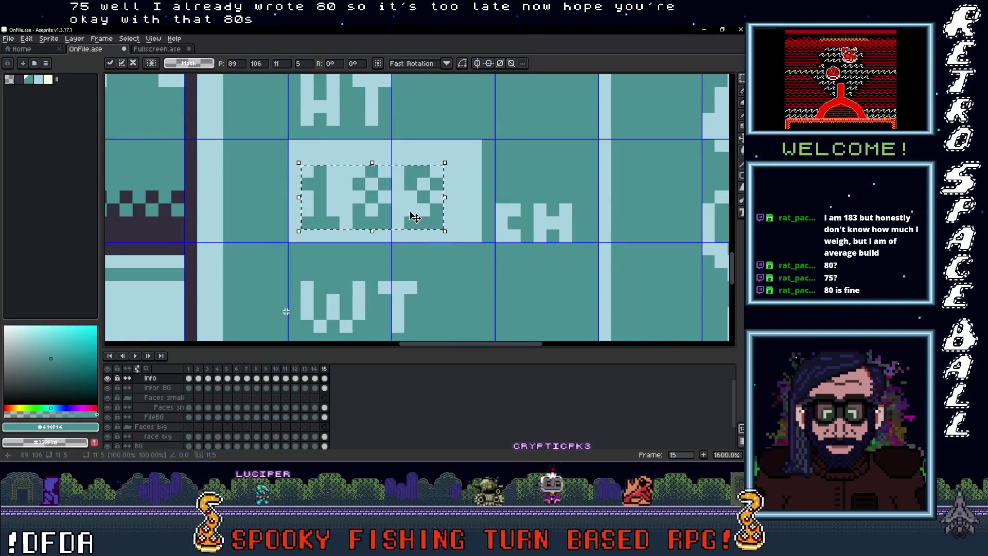
scroll(410, 214, down, 4)
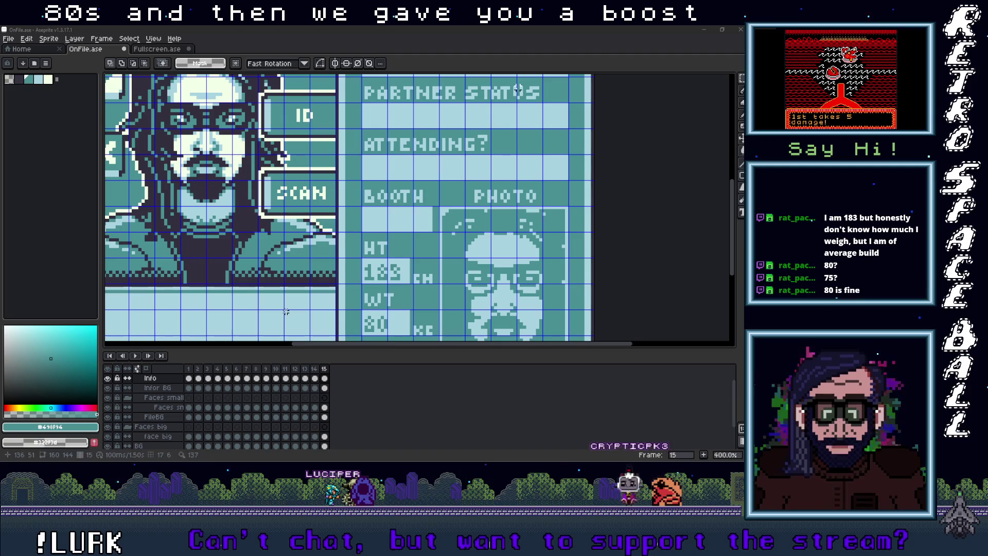
click(385, 213)
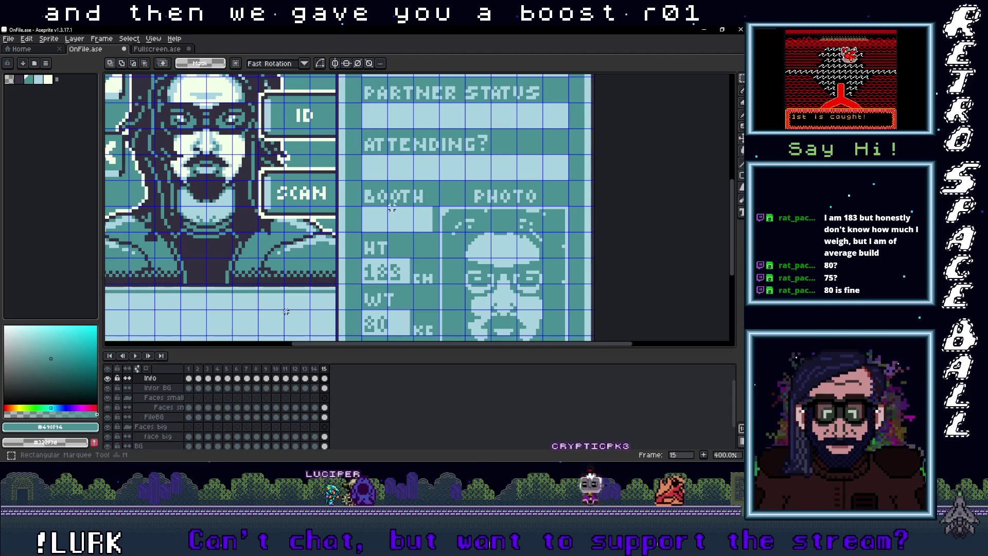
Type R-01 in a text box under BOOTH and commit it.
scroll(379, 218, up, 1)
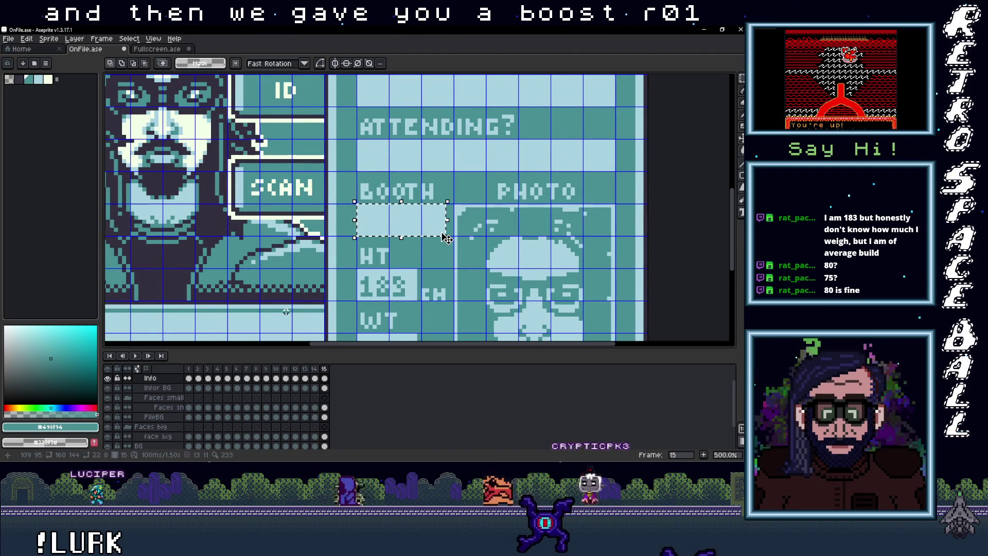
key(t)
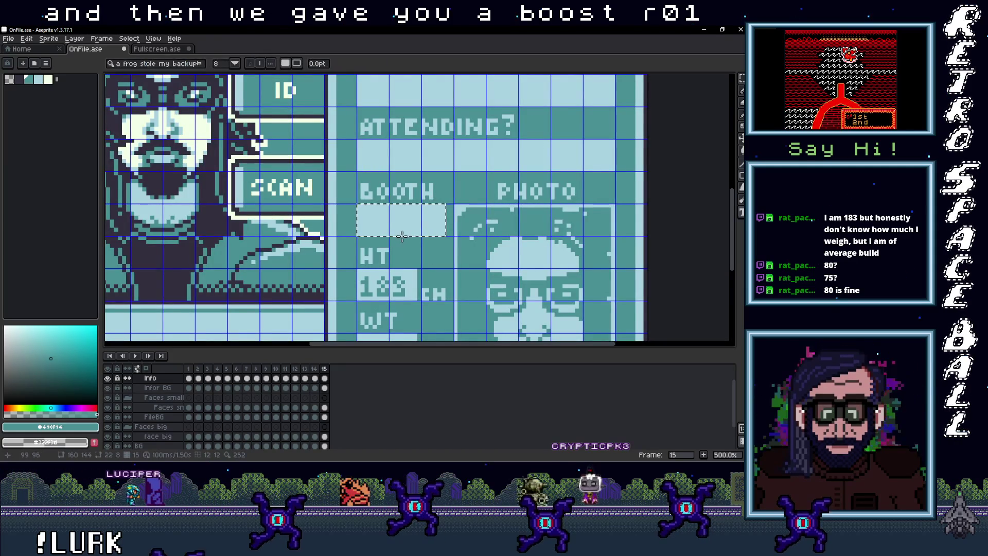
key(ctrl+d)
drag(358, 205, 447, 237)
text(8)
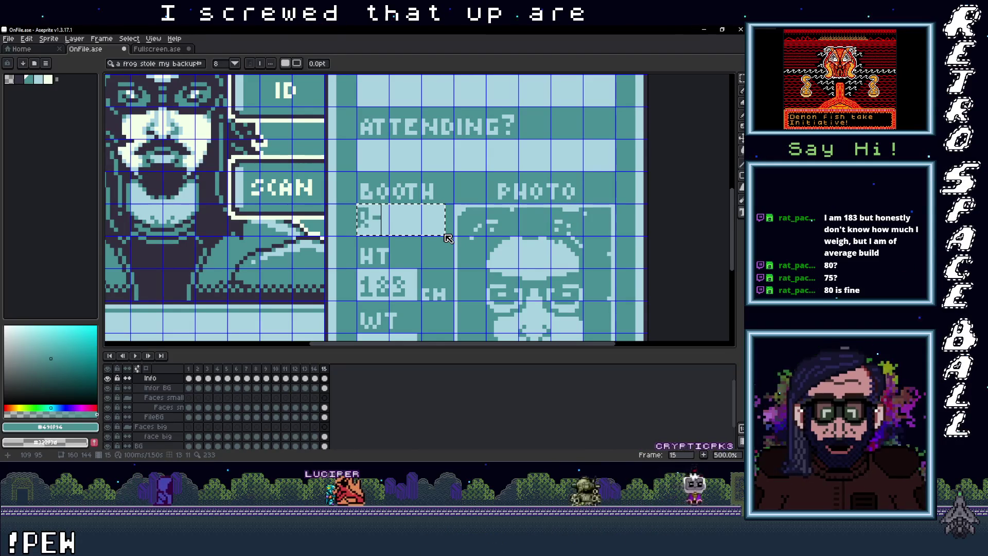
text(01)
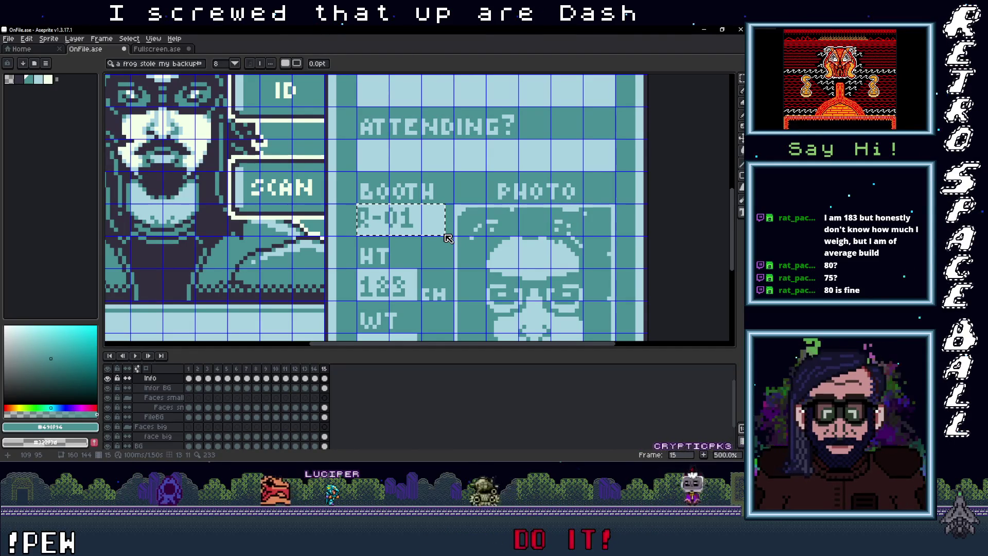
key(Return)
scroll(435, 248, up, 1)
Select the R-01 text and nudge it one pixel up and left into its box.
key(m)
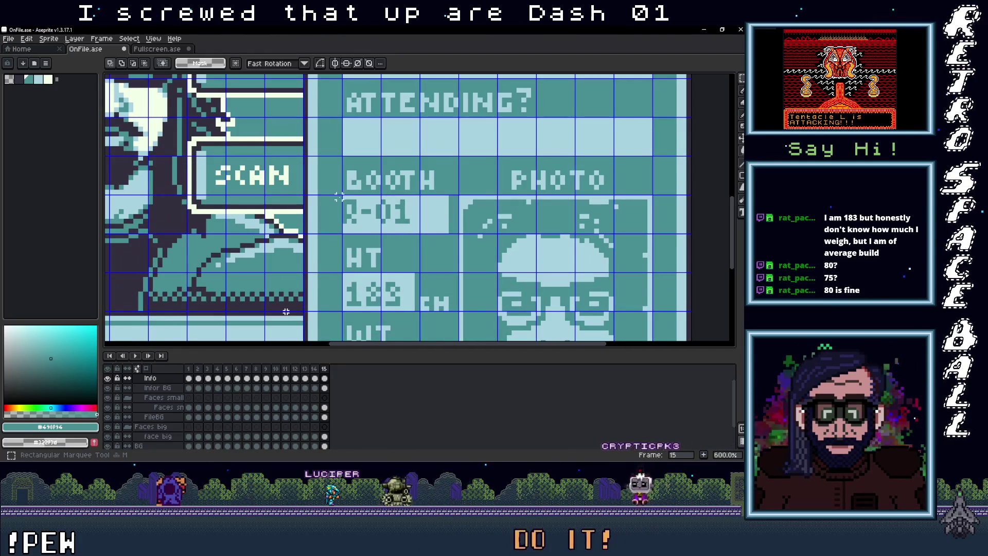
mouse_move(344, 197)
mouse_down()
mouse_move(407, 226)
mouse_move(395, 220)
mouse_up()
key(Left)
key(Up)
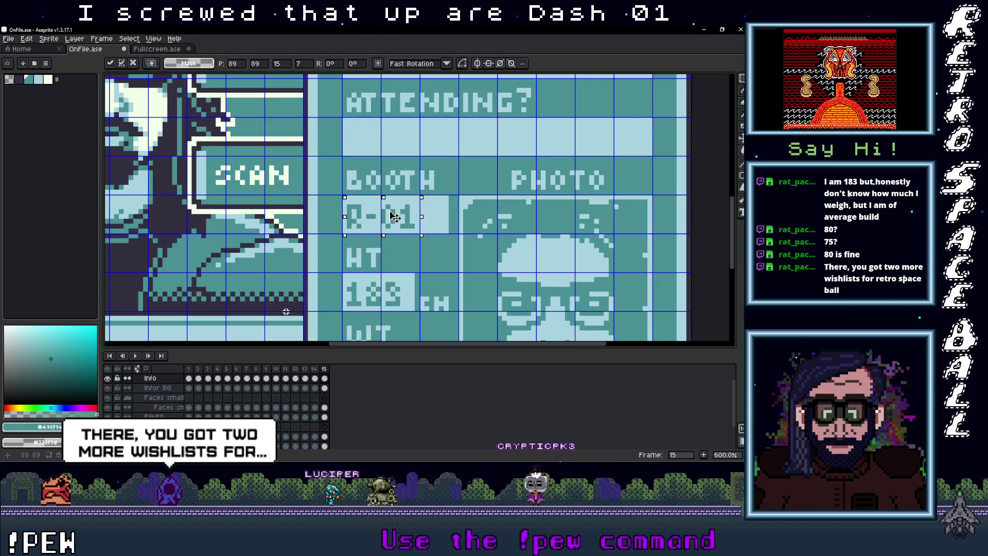
key(Return)
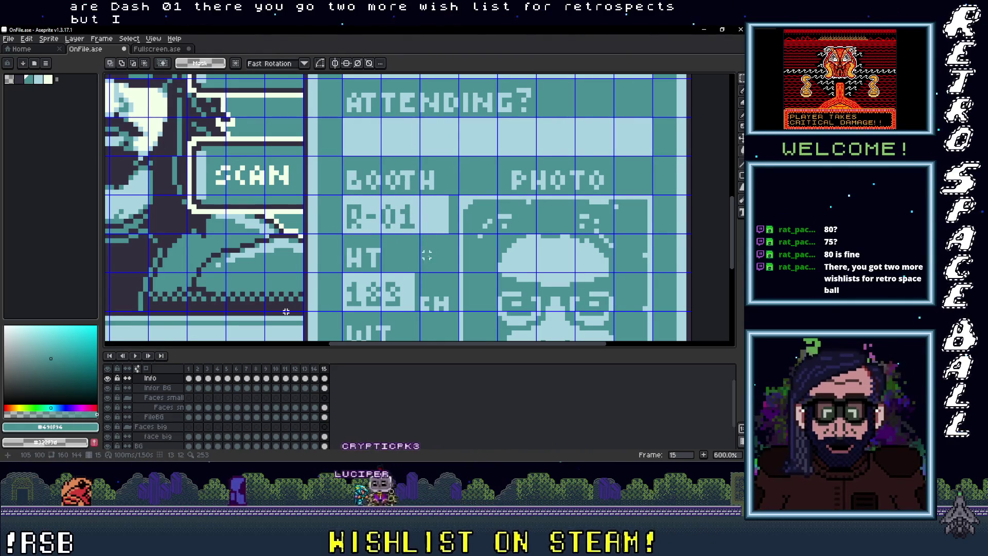
scroll(287, 311, down, 4)
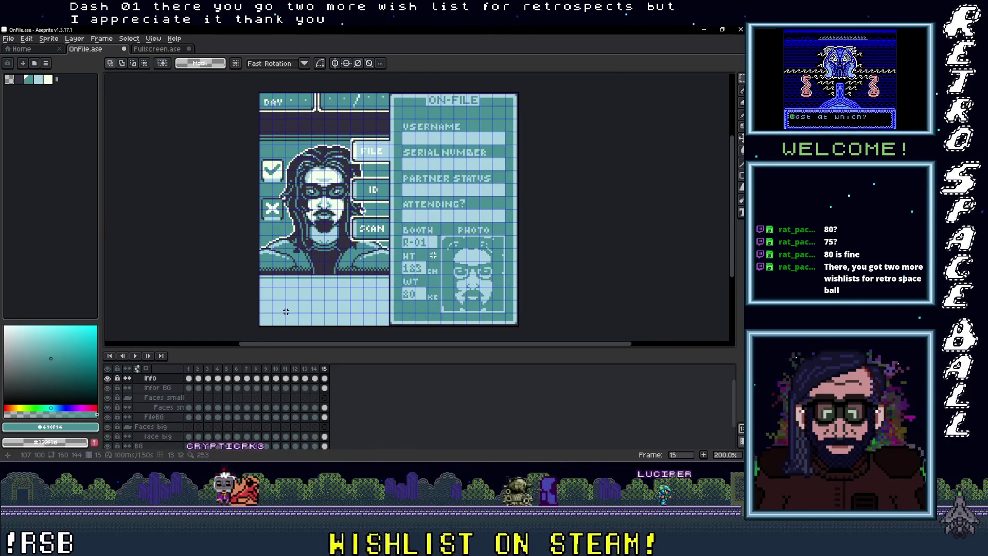
scroll(286, 311, up, 1)
scroll(445, 249, up, 1)
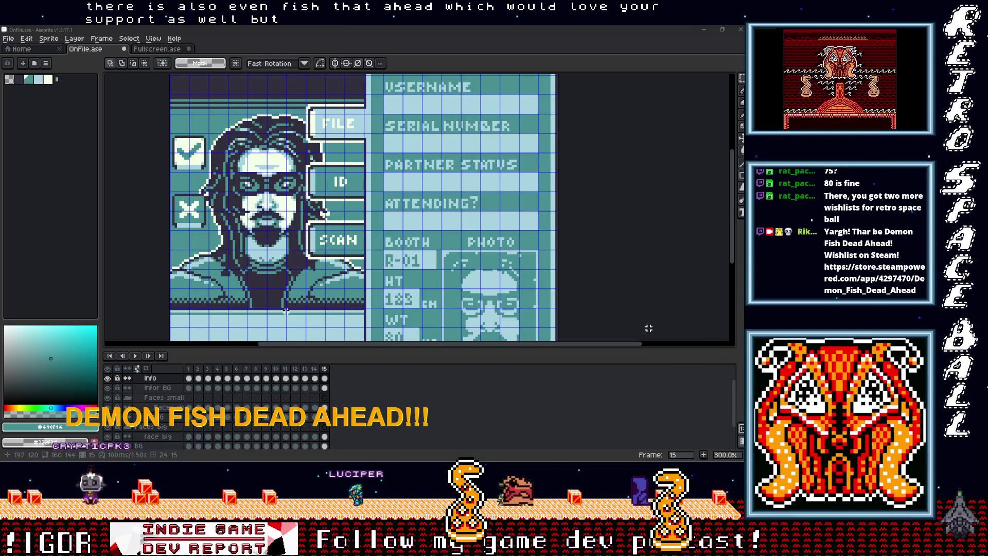
scroll(618, 237, right, 2)
scroll(618, 236, down, 1)
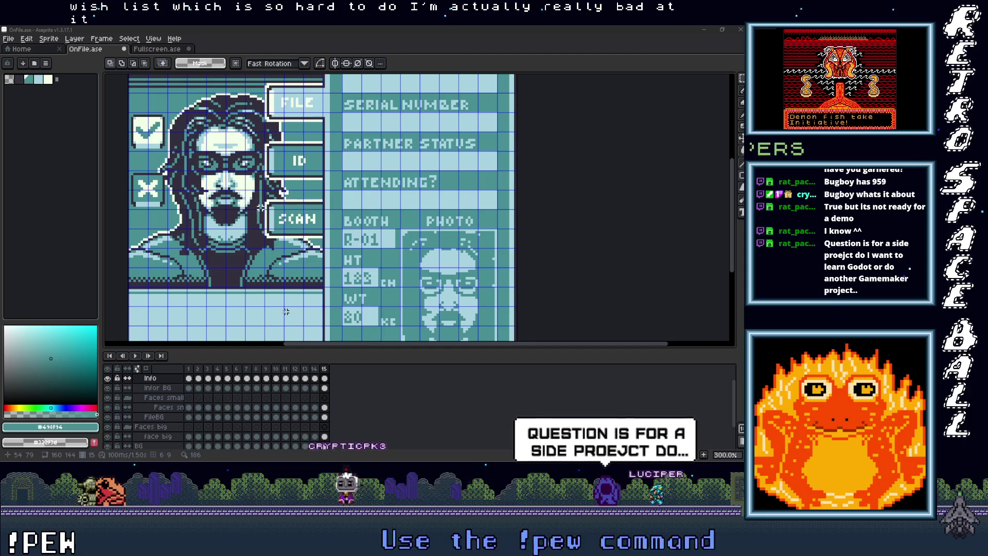
click(423, 47)
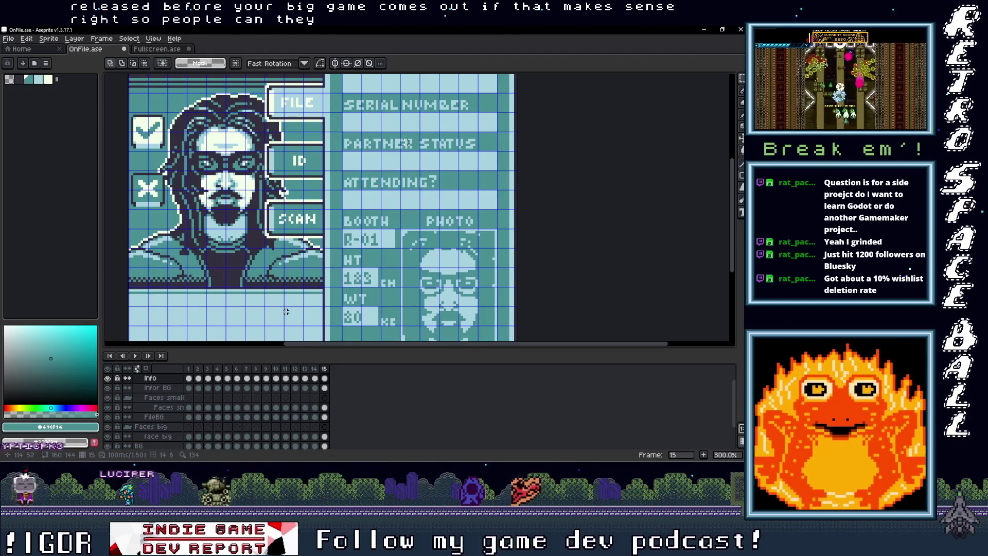
Type Yes in a text area in the ATTENDING? row and commit it.
scroll(391, 220, down, 1)
scroll(395, 242, up, 1)
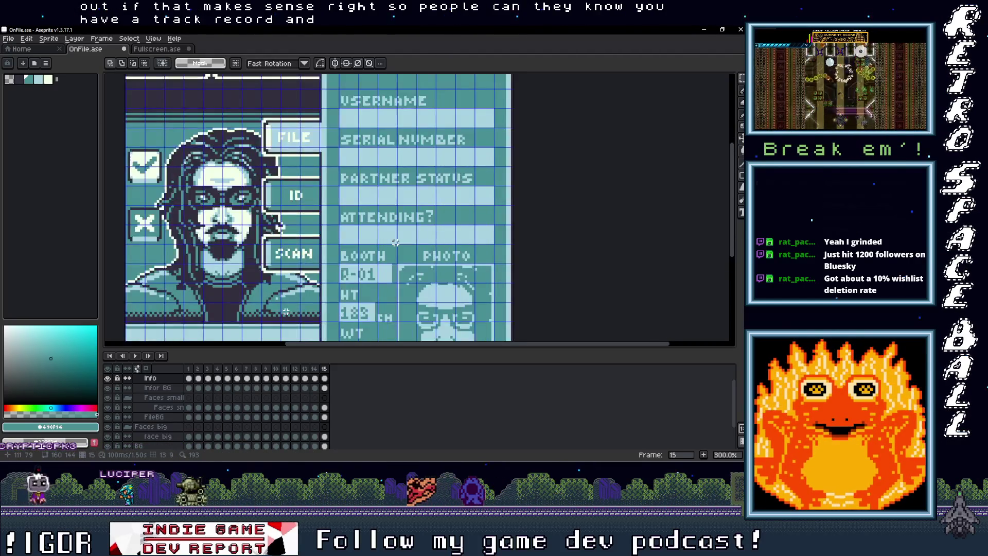
key(t)
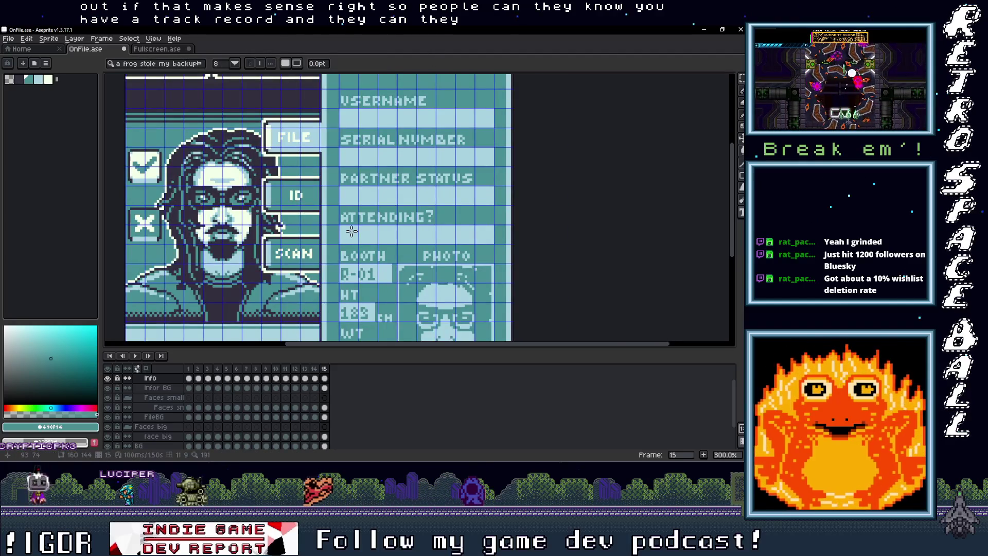
scroll(352, 231, up, 3)
mouse_move(326, 219)
mouse_down()
mouse_move(440, 252)
mouse_move(633, 252)
mouse_up()
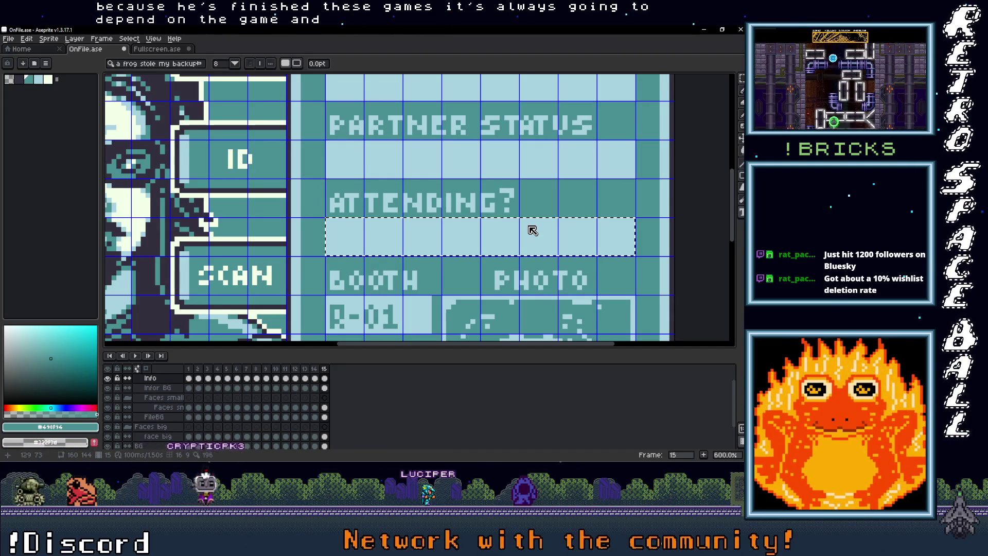
text(Yes)
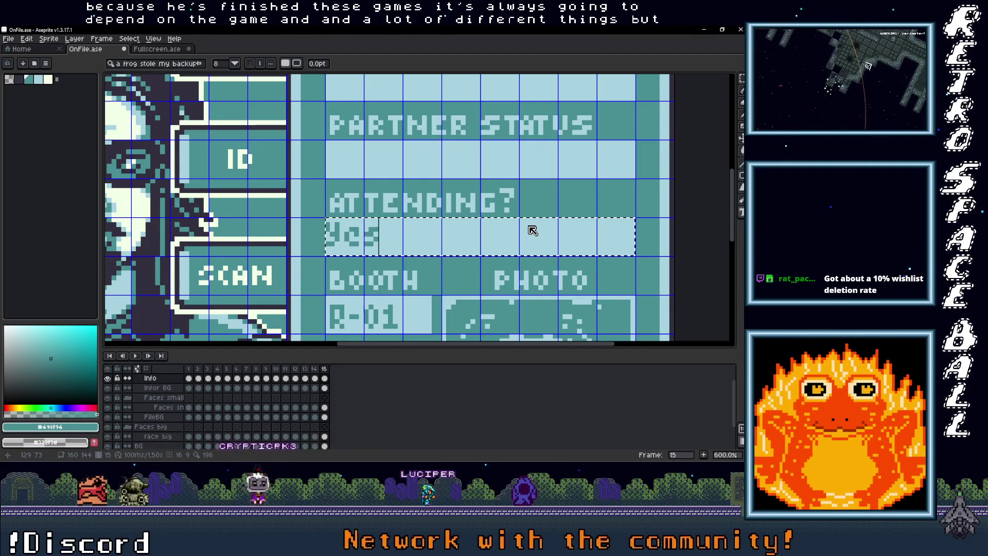
key(Return)
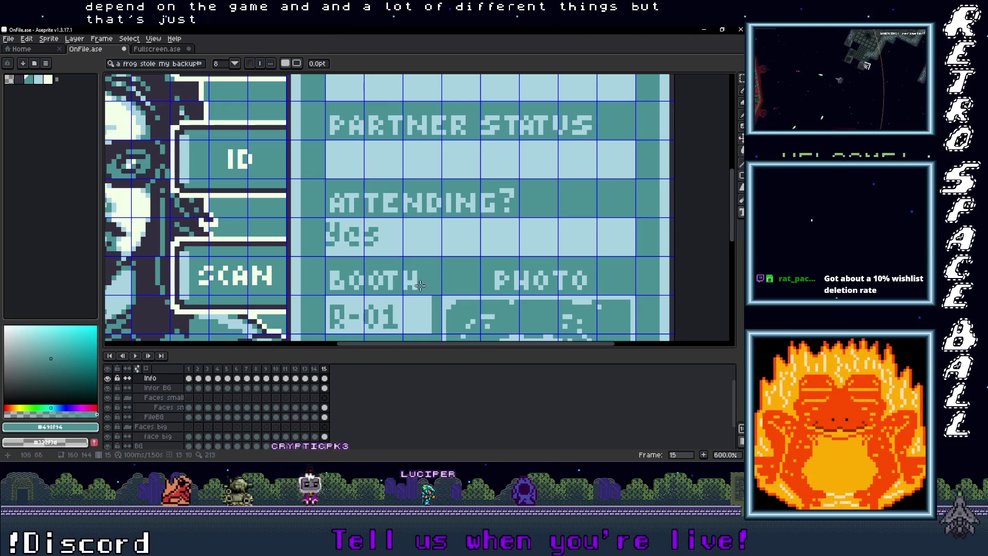
Nudge the Yes text right and down into line and confirm its position.
key(m)
scroll(327, 242, up, 4)
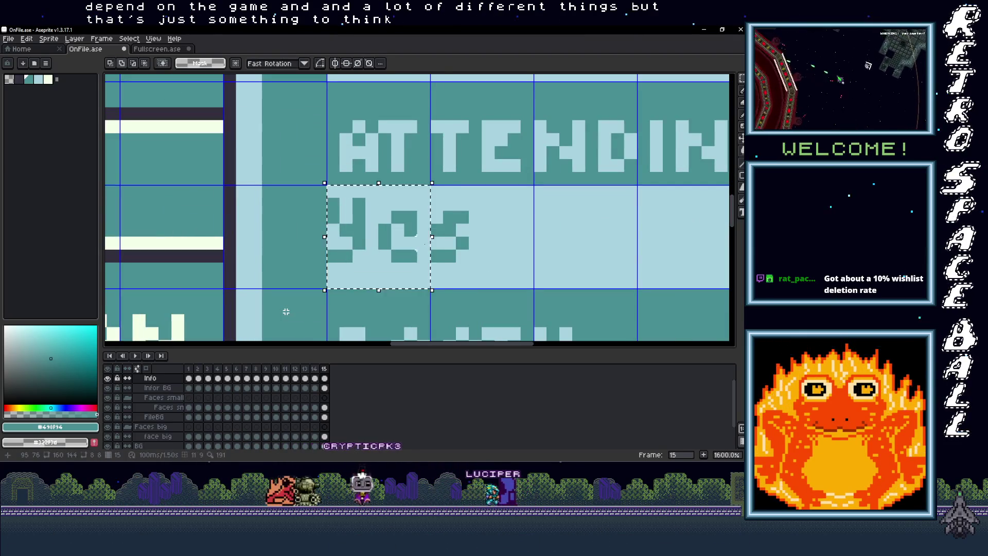
drag(375, 249, 400, 257)
scroll(400, 257, down, 4)
scroll(428, 266, up, 3)
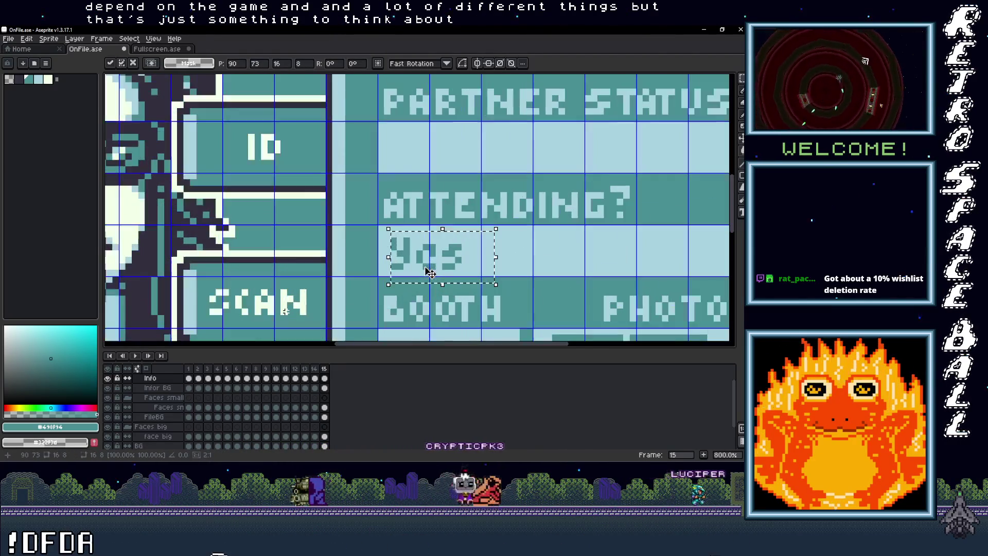
key(ctrl+d)
scroll(430, 267, down, 2)
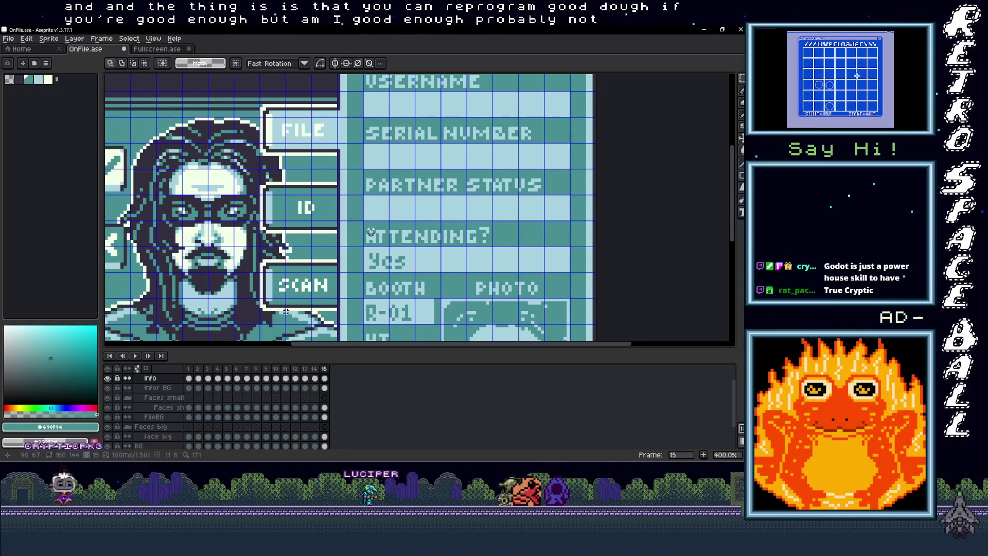
scroll(287, 311, down, 1)
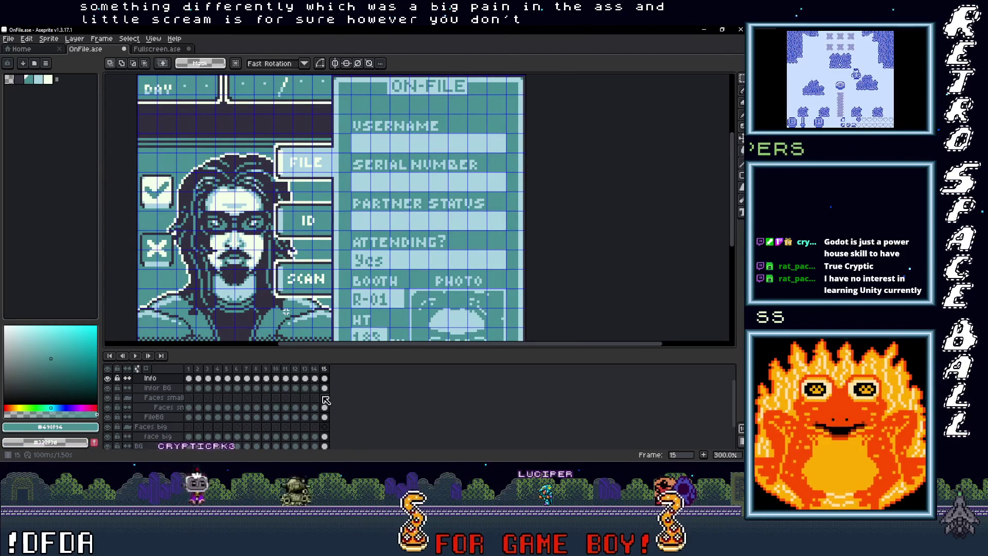
scroll(328, 411, up, 1)
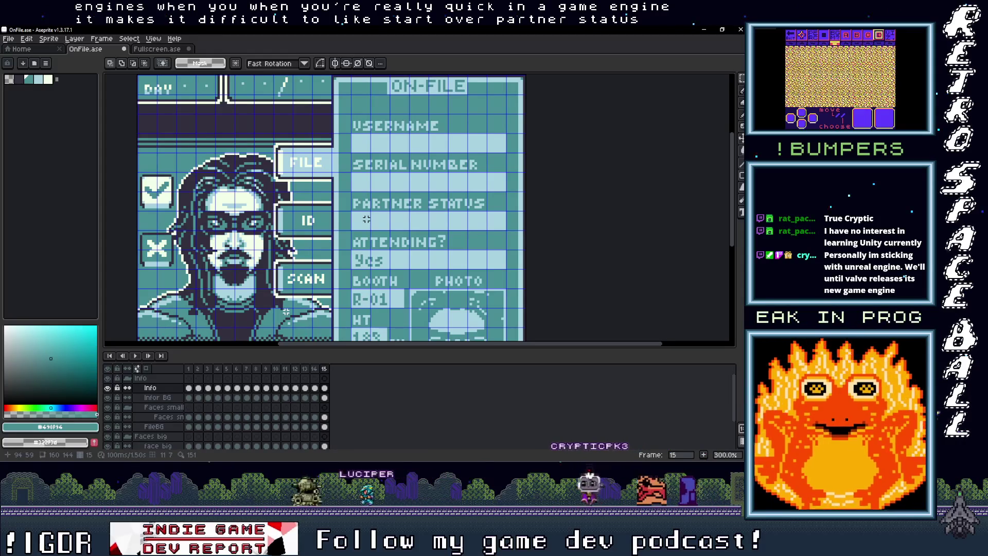
Type Partnered in a wide text area under PARTNER STATUS and commit it.
key(t)
scroll(367, 219, up, 2)
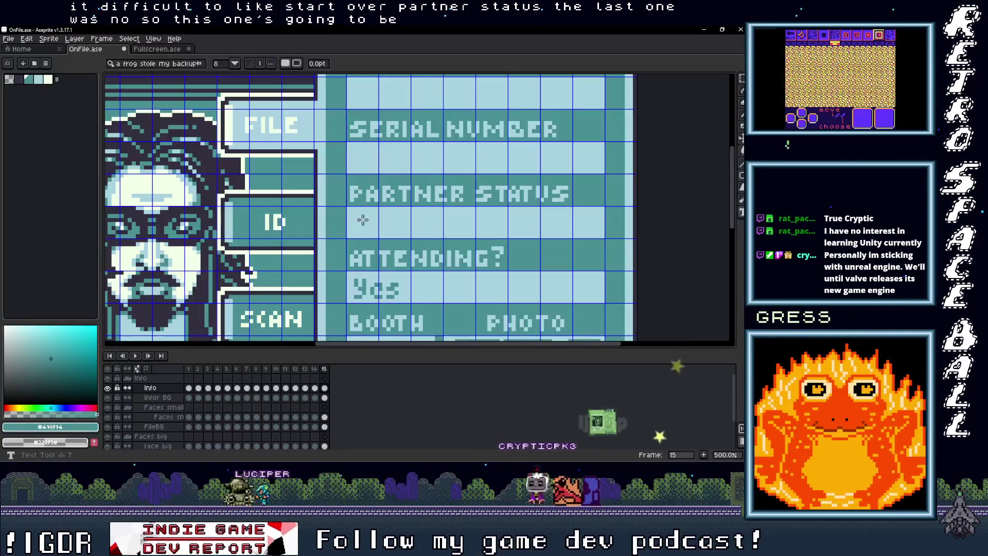
drag(346, 206, 439, 238)
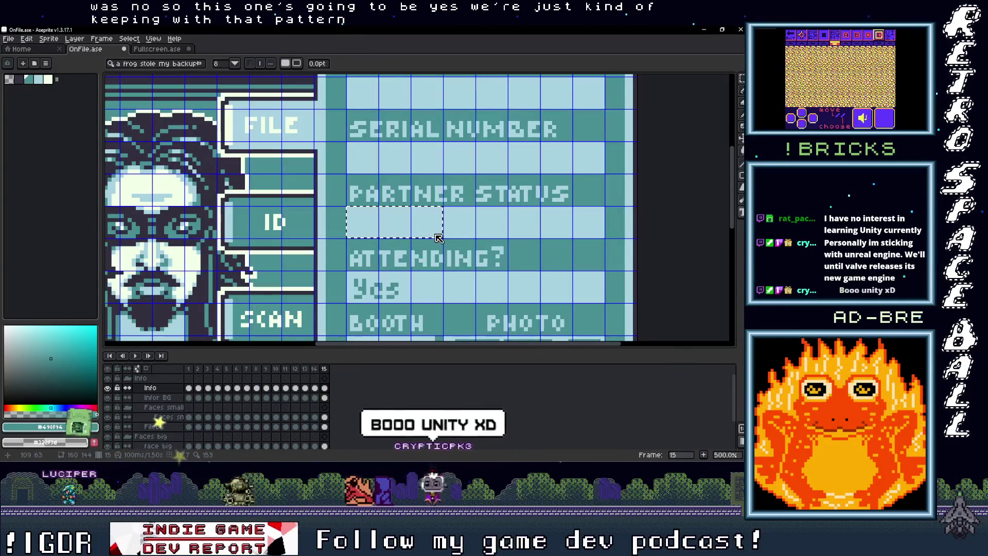
key(Escape)
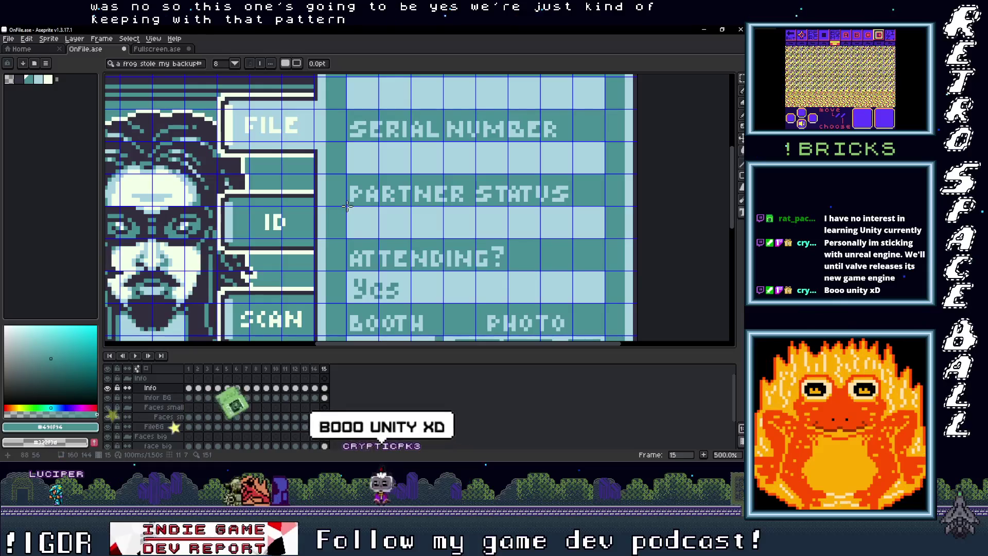
drag(348, 206, 605, 238)
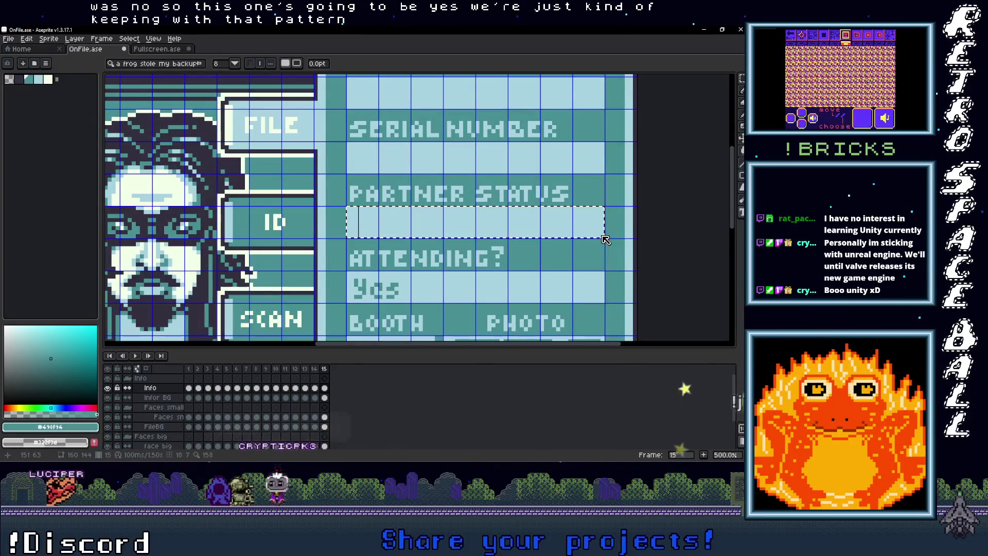
text(Partnered)
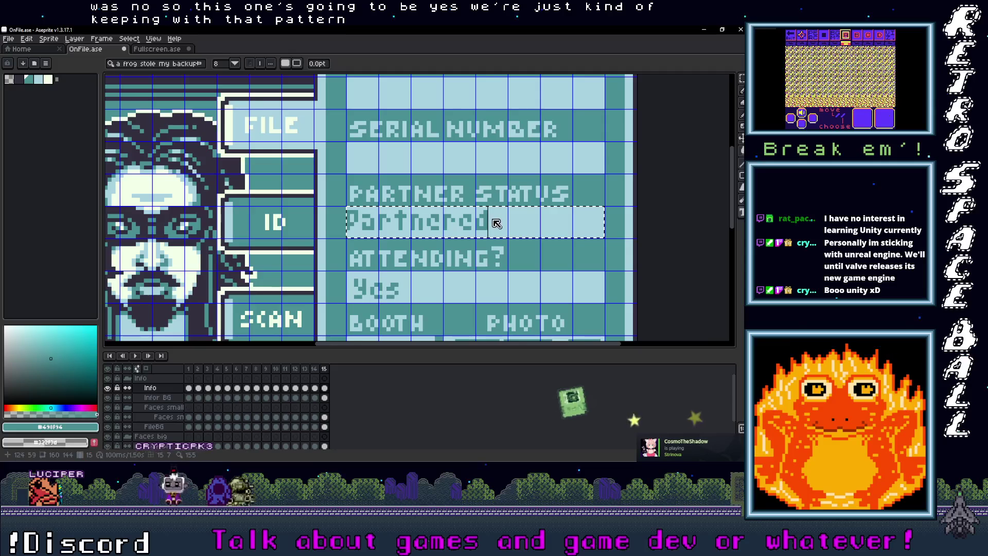
key(Return)
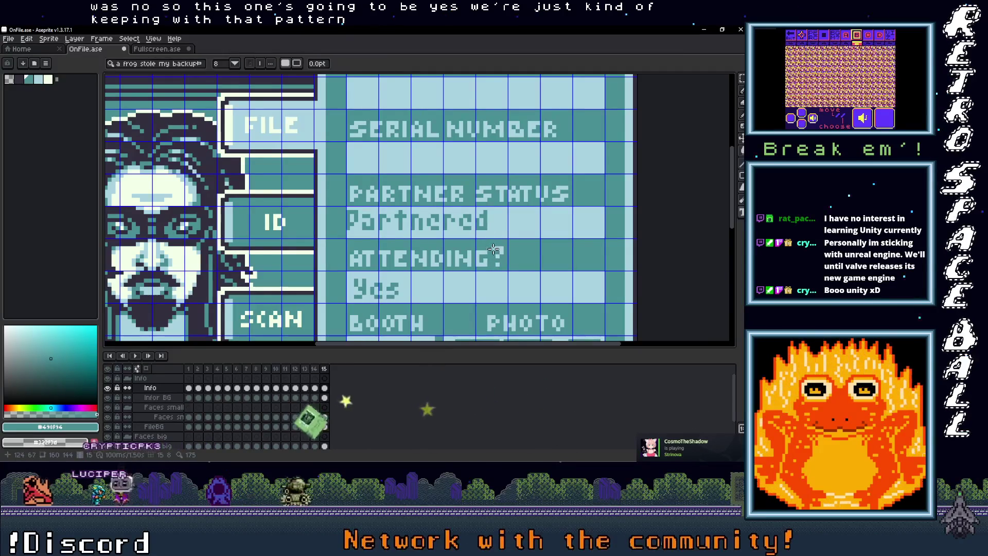
Select Partnered, nudge it slightly right and down, and confirm its position.
key(m)
scroll(394, 218, up, 3)
drag(281, 204, 630, 257)
drag(503, 245, 523, 251)
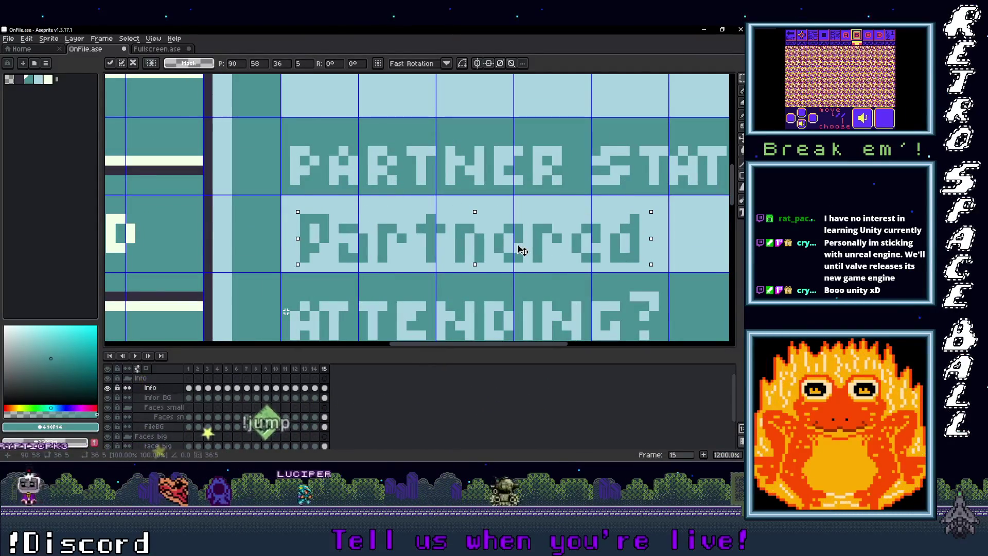
scroll(515, 252, down, 4)
key(ctrl+d)
scroll(502, 207, down, 2)
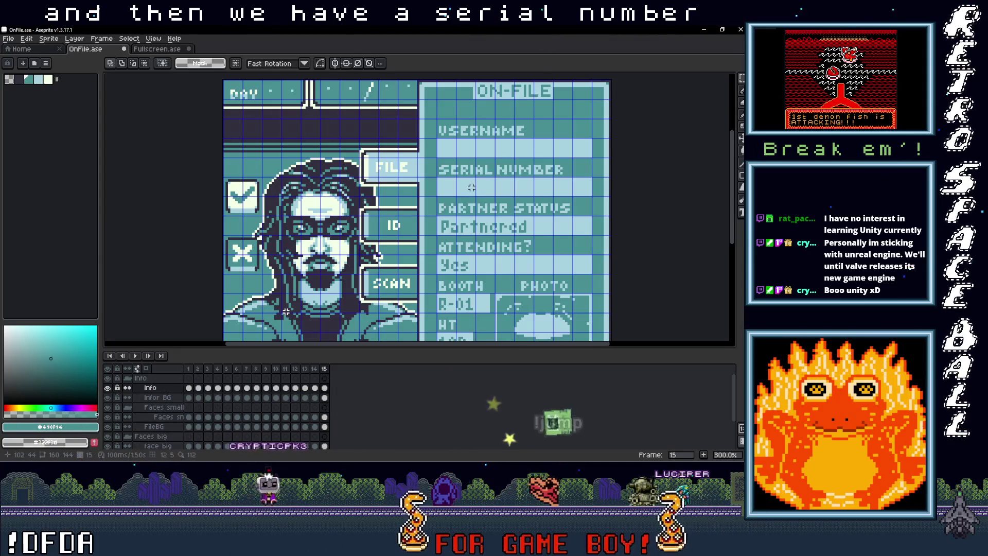
key(t)
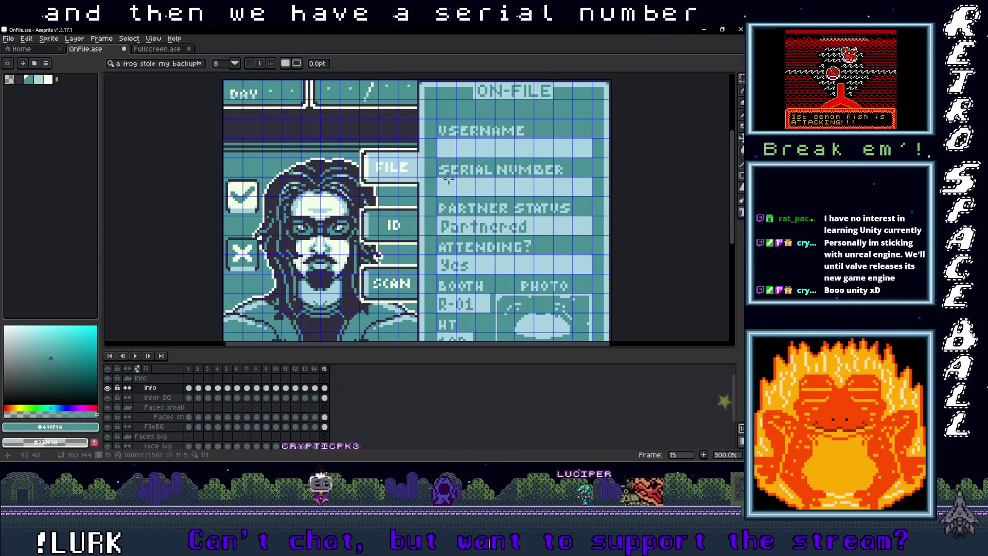
scroll(449, 178, up, 3)
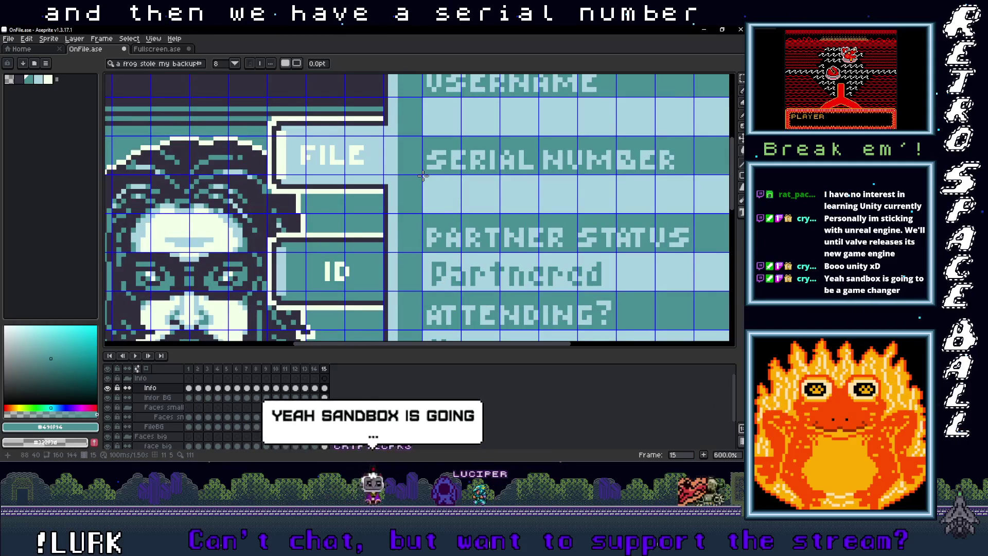
mouse_move(423, 176)
mouse_down()
mouse_move(576, 201)
mouse_move(950, 210)
mouse_up()
scroll(728, 210, down, 2)
drag(729, 212, 728, 210)
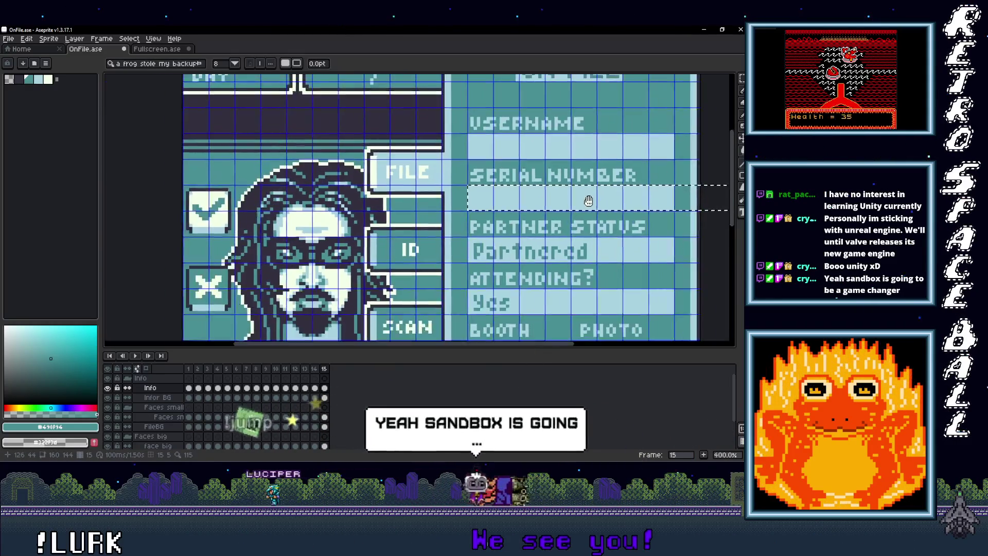
drag(589, 201, 506, 214)
text(1812-0161)
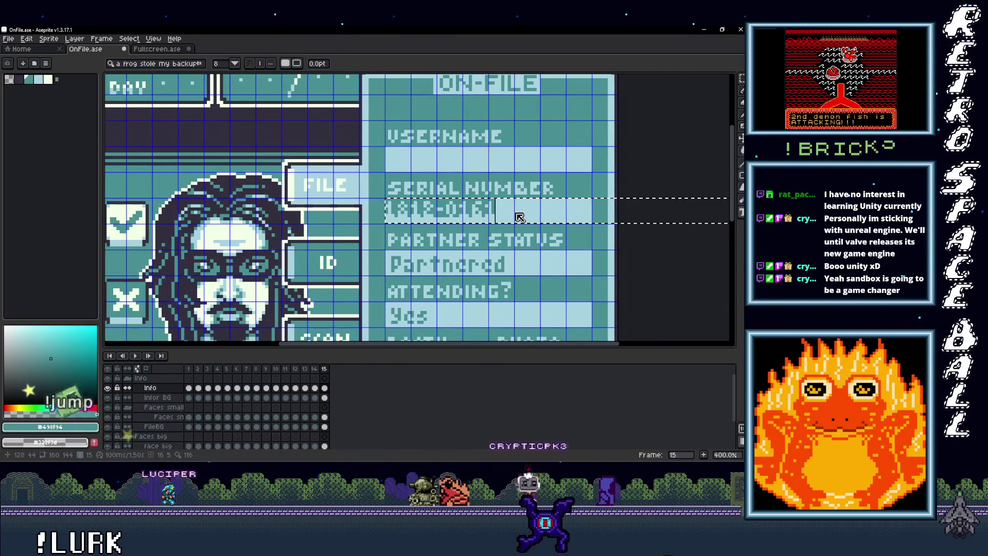
key(Return)
scroll(459, 221, up, 1)
scroll(459, 222, up, 1)
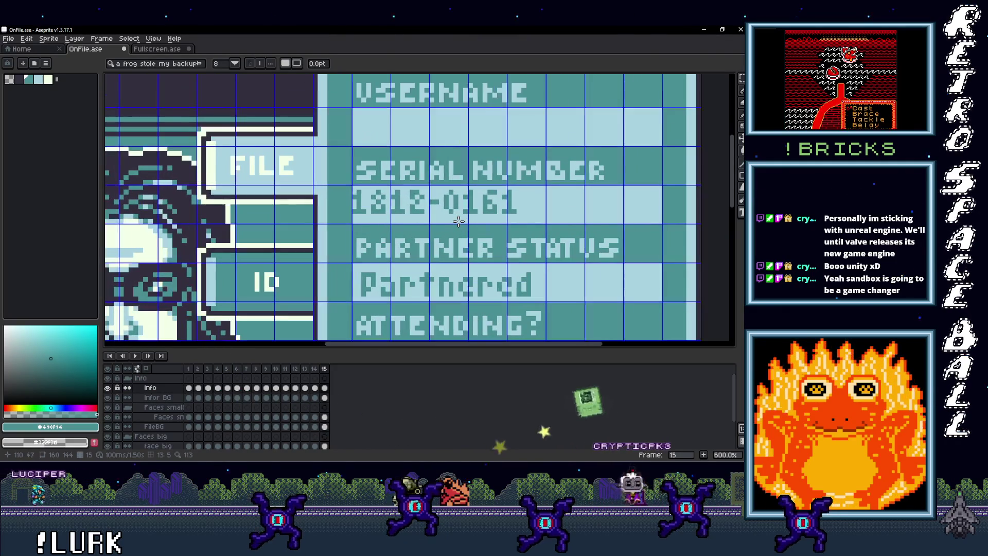
key(m)
mouse_move(354, 187)
mouse_down()
mouse_move(519, 212)
mouse_move(492, 213)
mouse_up()
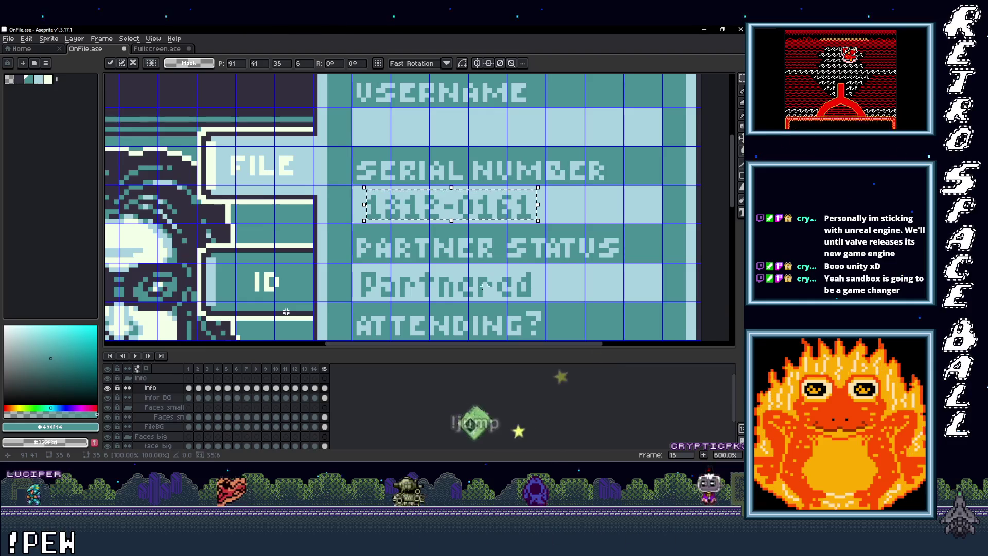
scroll(502, 214, down, 3)
key(Return)
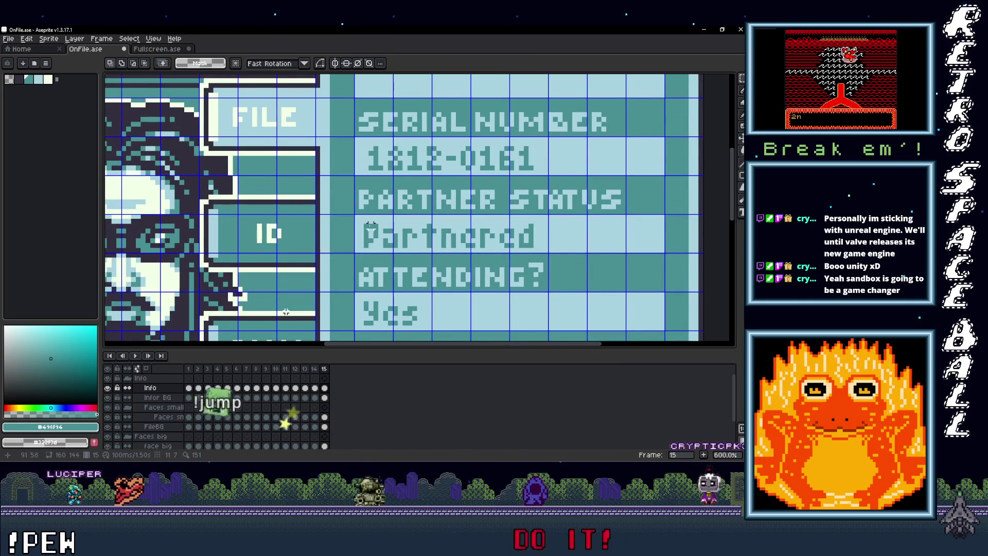
mouse_move(363, 222)
mouse_down()
mouse_move(393, 249)
mouse_move(574, 327)
mouse_up()
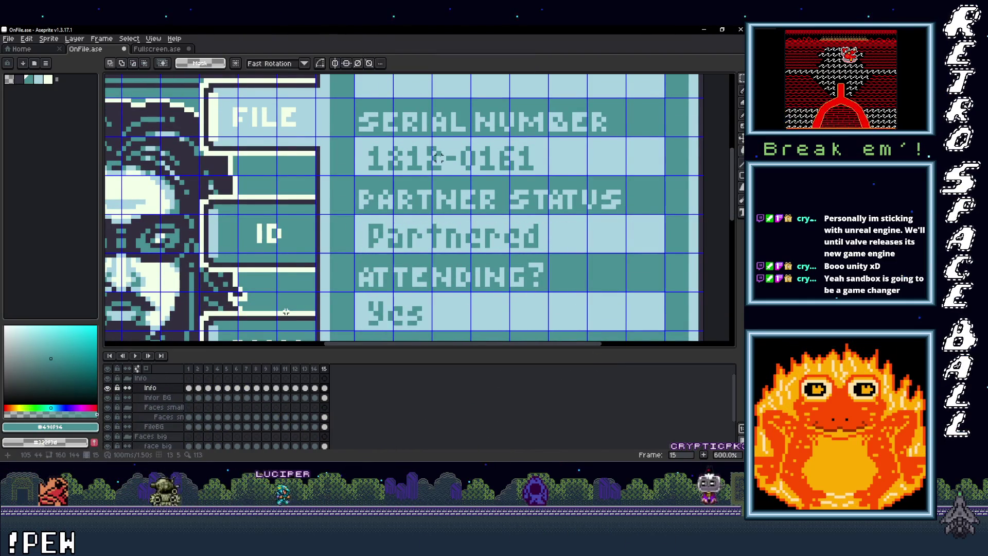
scroll(444, 225, down, 2)
drag(445, 226, 450, 130)
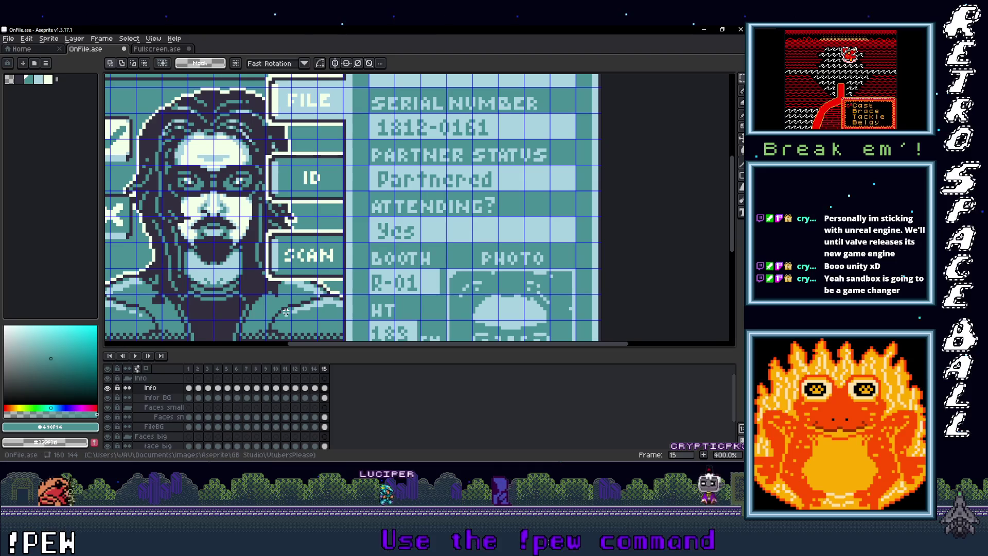
Look up the second character's _imp portrait file in VTPIs_Aias_Portraits, then return to Aseprite.
key(alt+Tab)
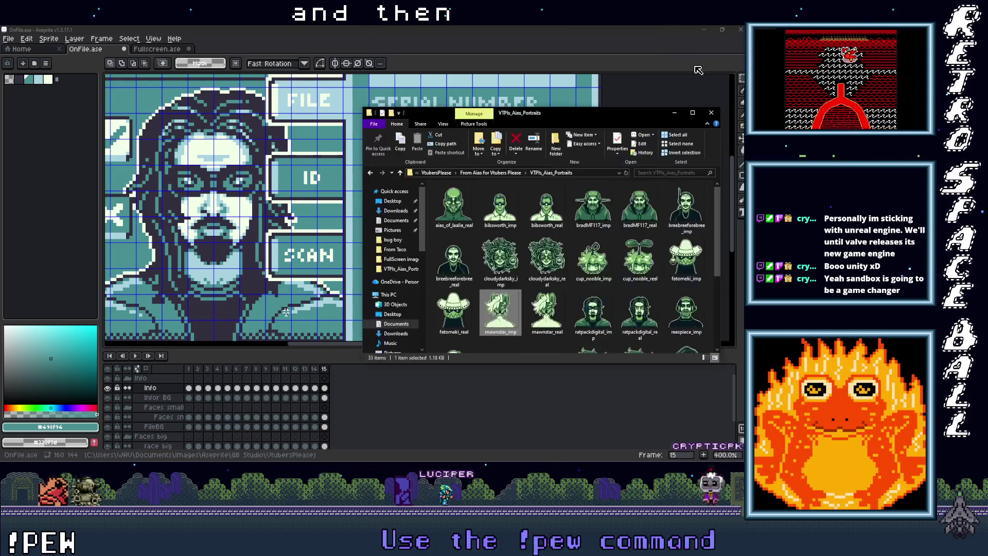
scroll(592, 268, down, 2)
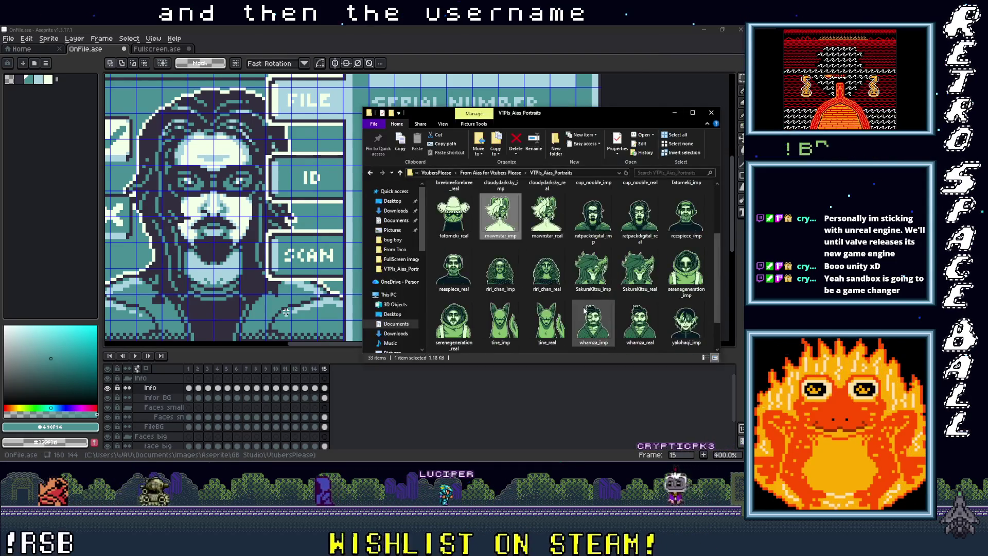
click(590, 238)
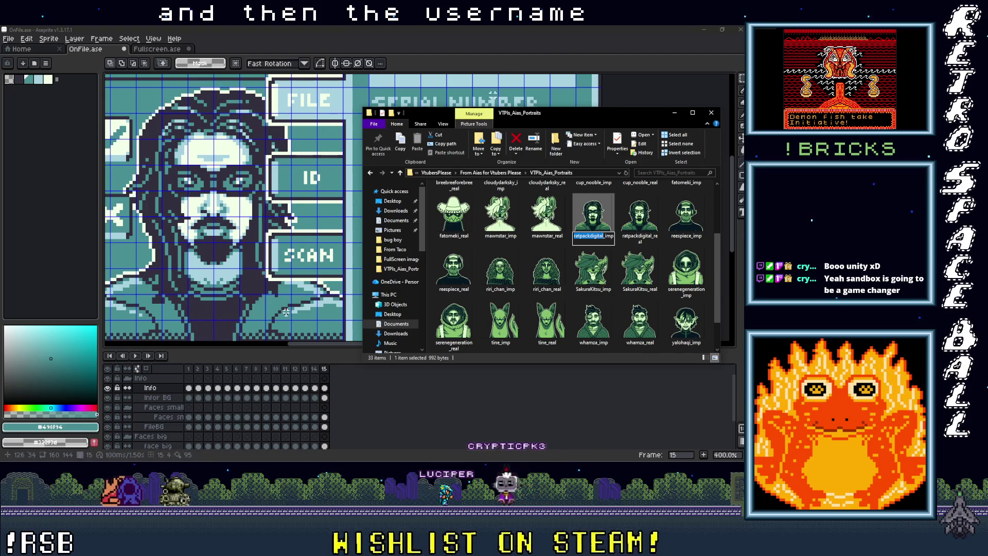
click(509, 47)
scroll(286, 311, up, 3)
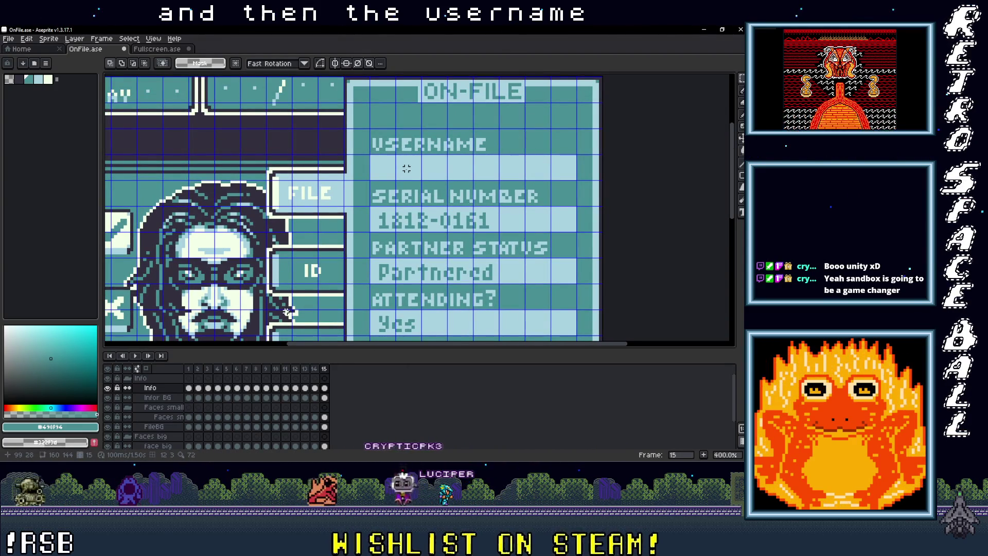
Write the second character's username as text across the card's USERNAME field.
key(t)
scroll(387, 164, up, 1)
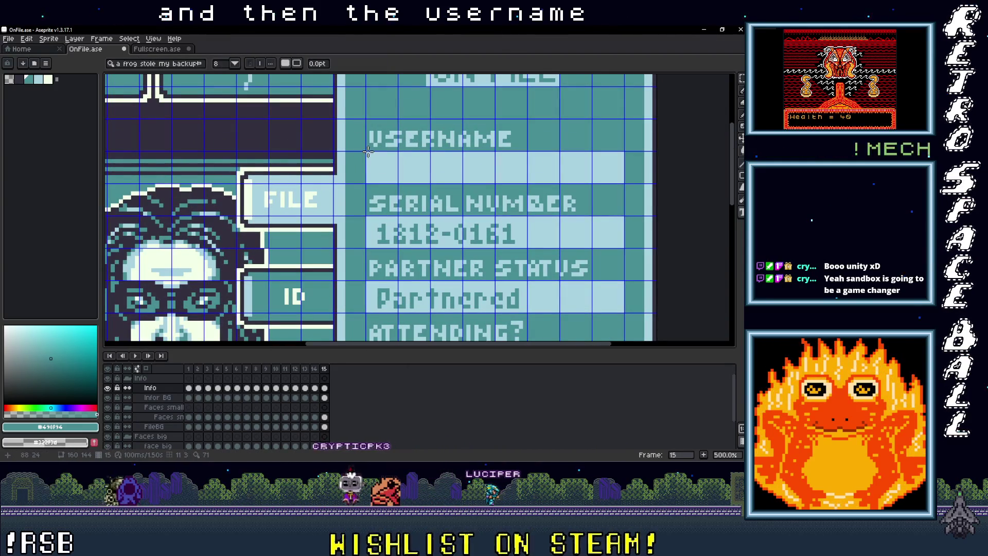
mouse_move(366, 152)
mouse_down()
mouse_move(479, 175)
mouse_move(625, 183)
mouse_up()
text(ratpackdigital)
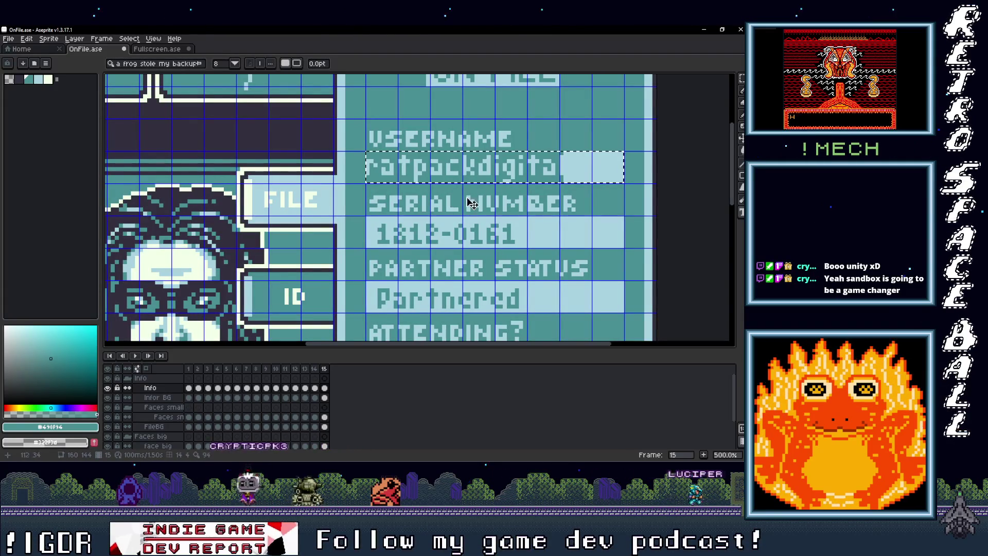
key(Return)
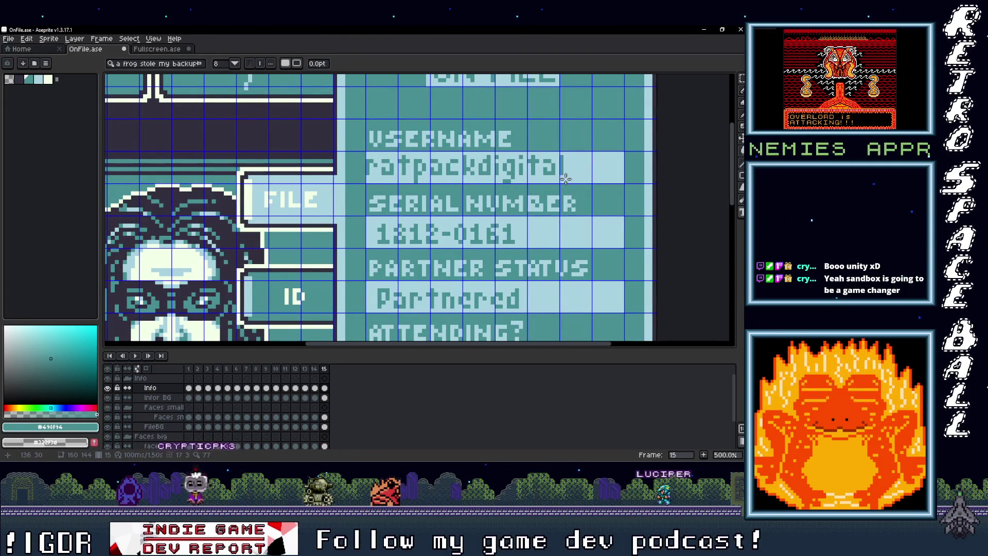
Shift the username text one pixel right so it lines up with the other values.
drag(563, 182, 480, 169)
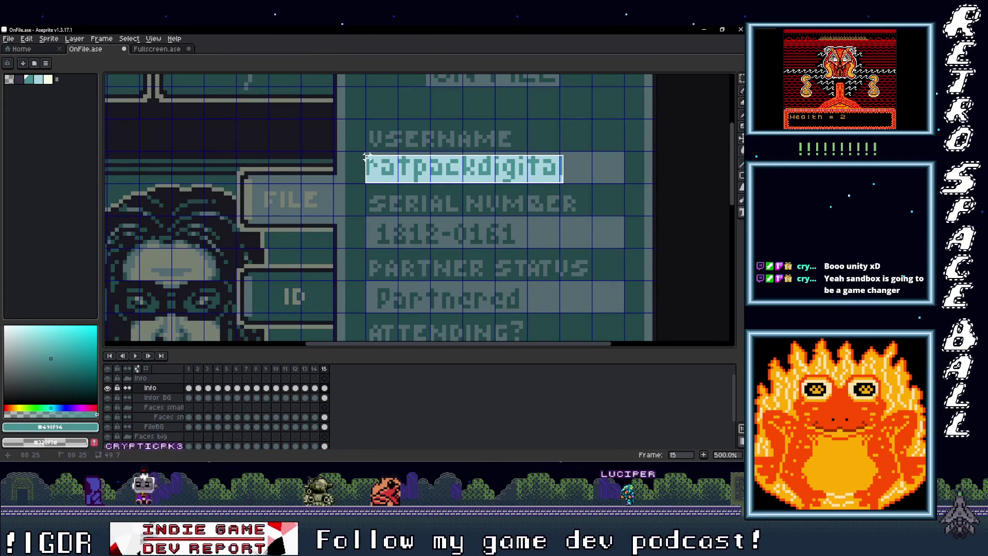
drag(365, 155, 366, 155)
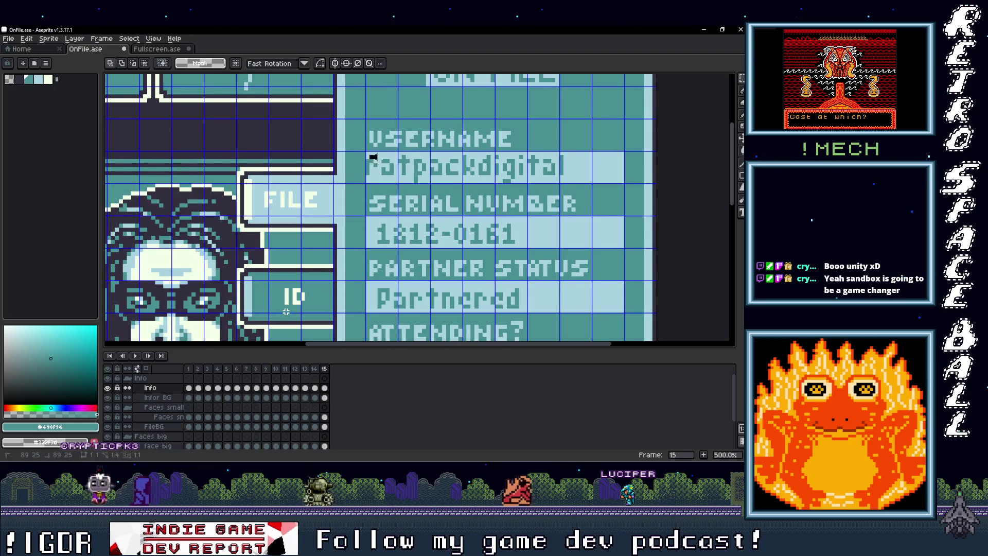
drag(569, 184, 568, 182)
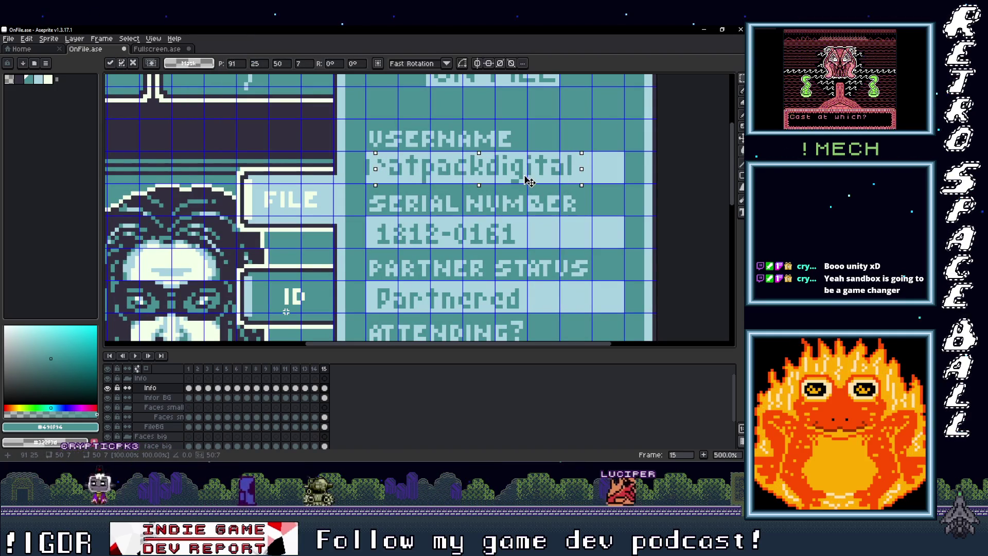
key(Escape)
mouse_move(367, 153)
mouse_down()
mouse_move(447, 175)
mouse_move(602, 185)
mouse_up()
drag(528, 177, 545, 177)
click(473, 193)
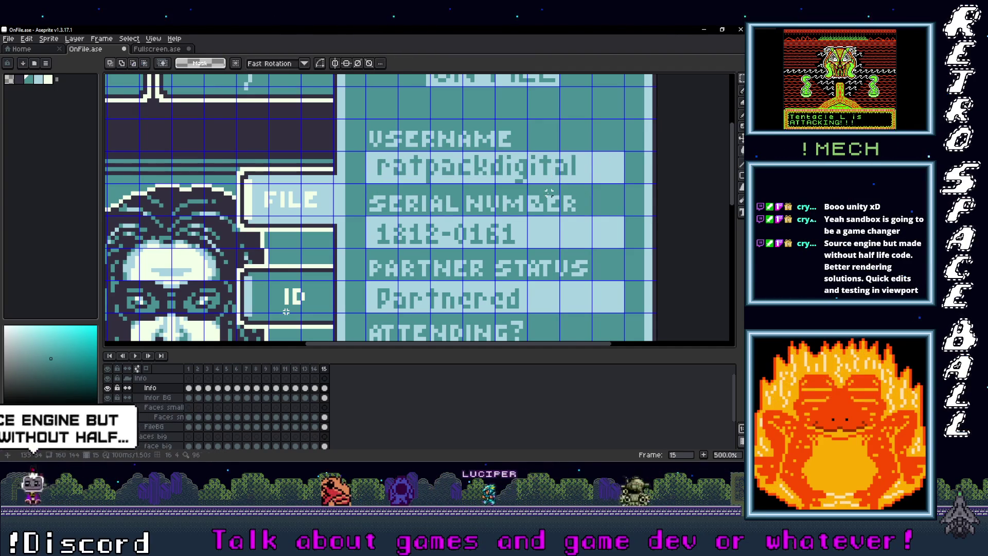
scroll(472, 193, up, 1)
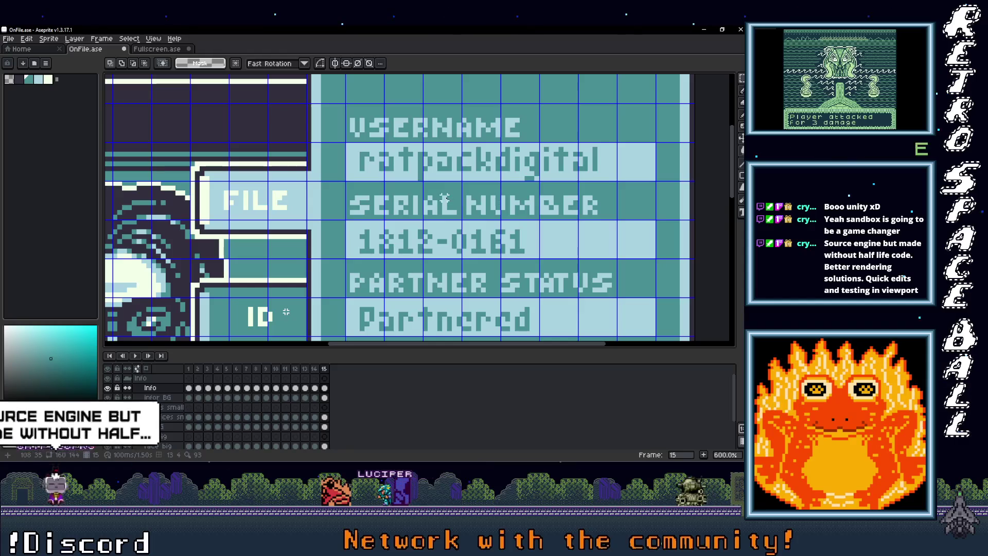
key(i)
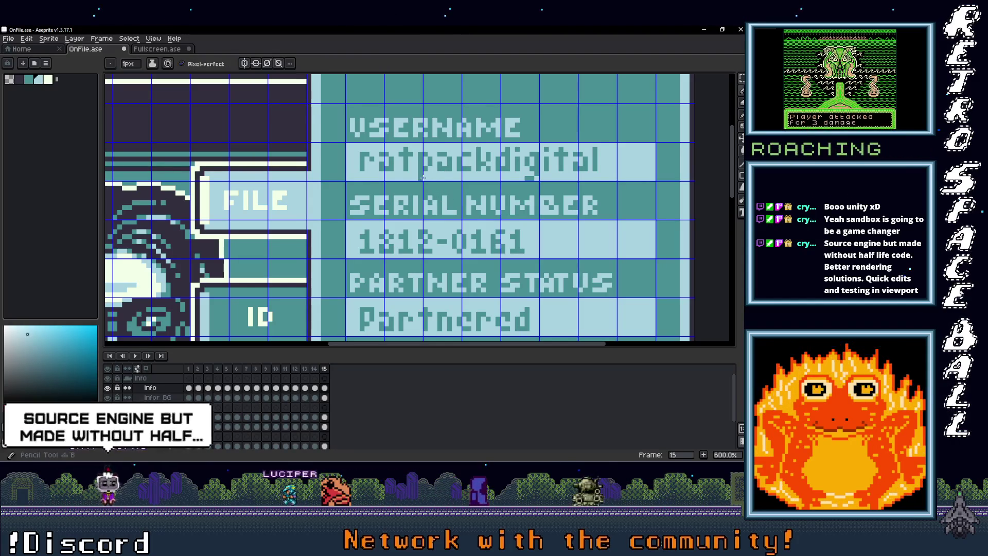
key(b)
scroll(539, 199, down, 3)
drag(539, 198, 457, 212)
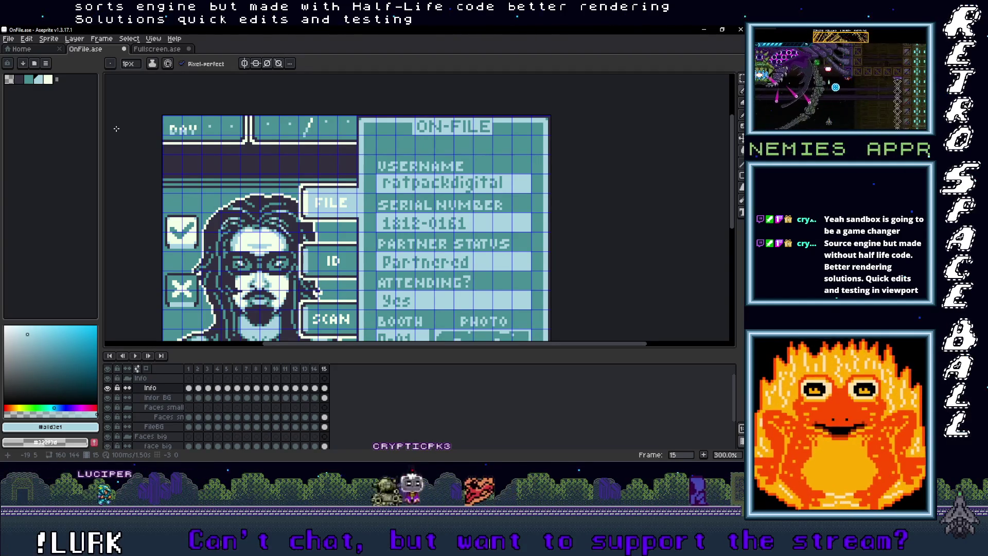
scroll(452, 290, down, 5)
scroll(443, 273, up, 4)
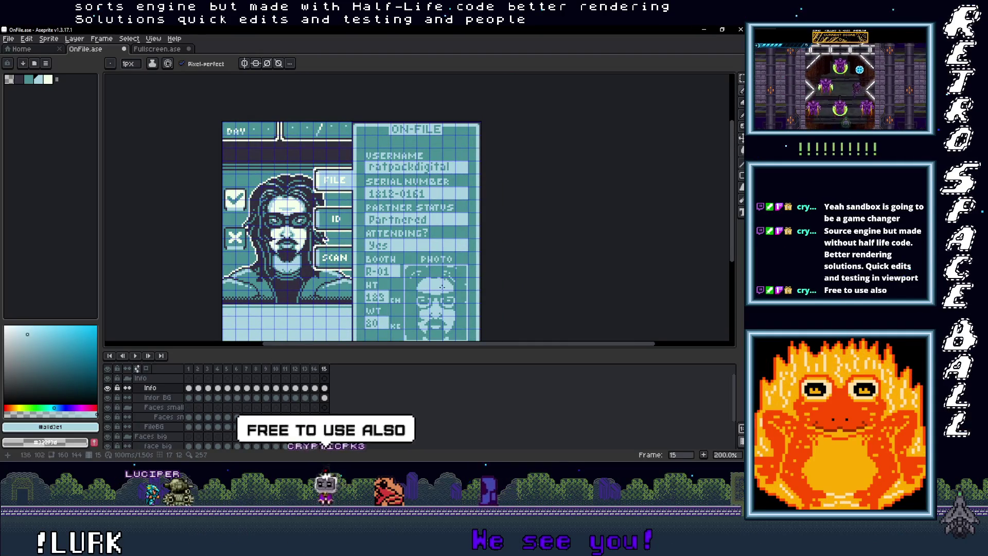
drag(430, 290, 435, 270)
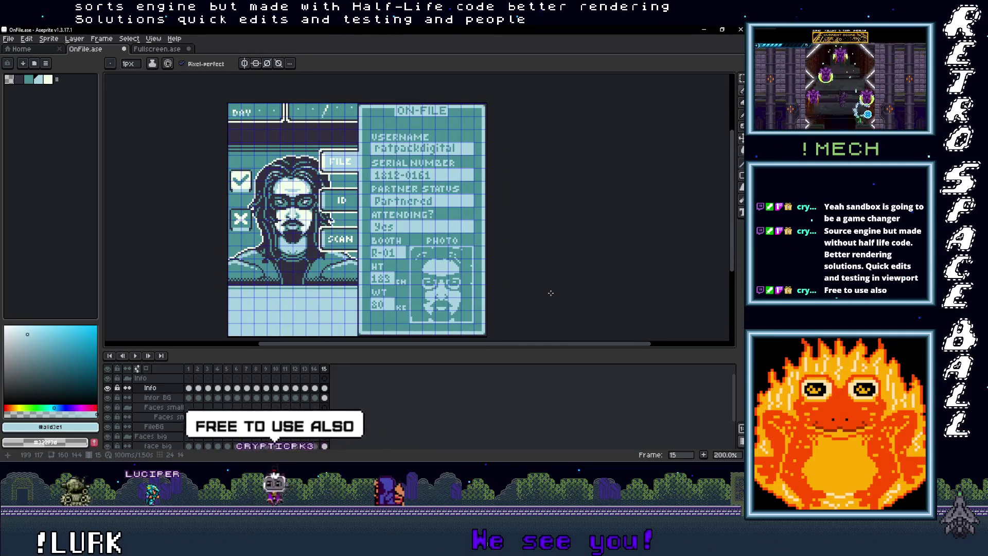
key(Left)
key(Right)
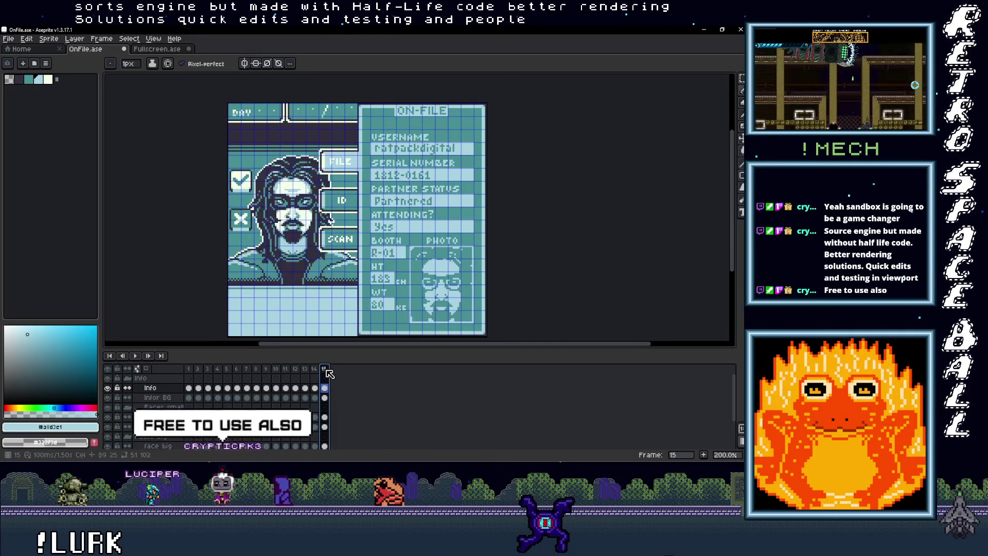
key(Left)
key(Right)
scroll(382, 269, down, 1)
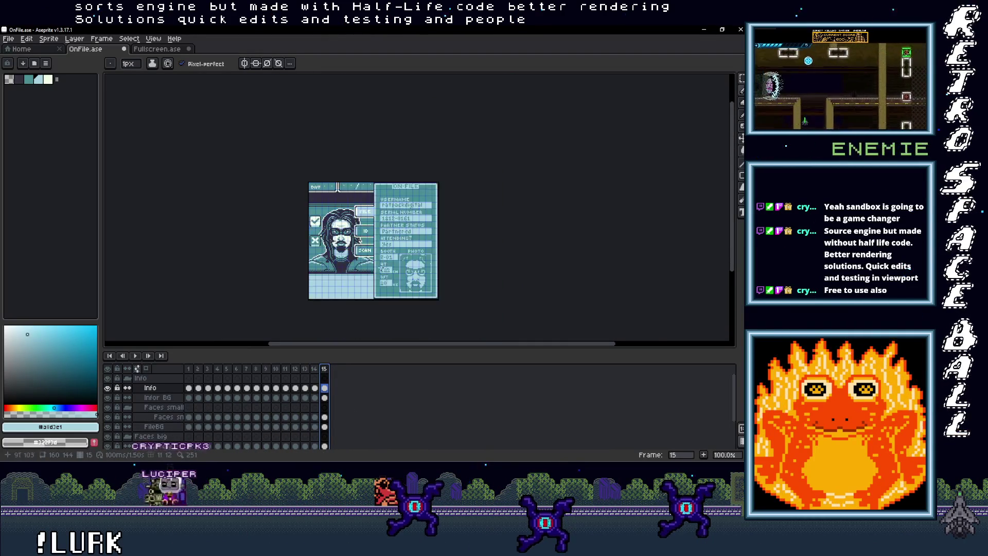
scroll(380, 297, up, 1)
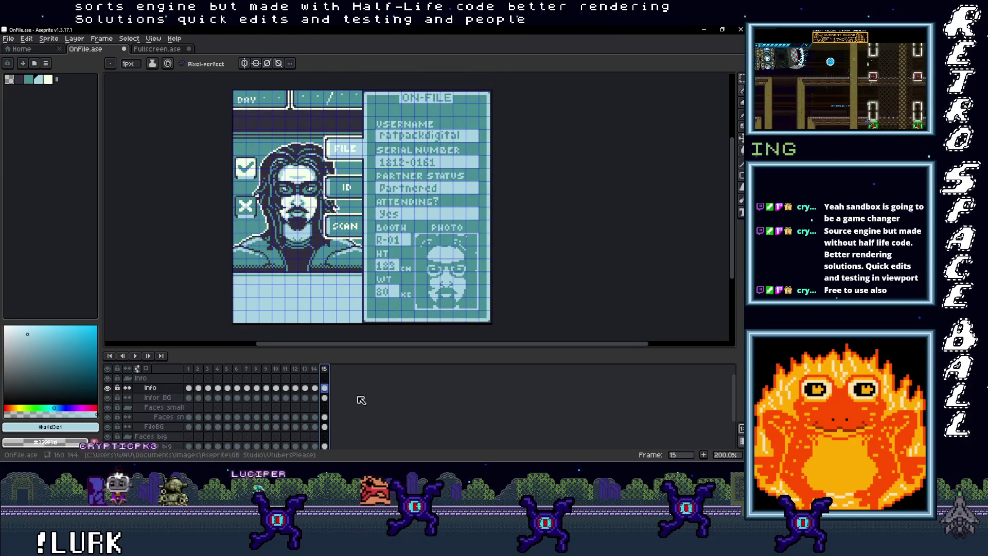
scroll(307, 421, down, 2)
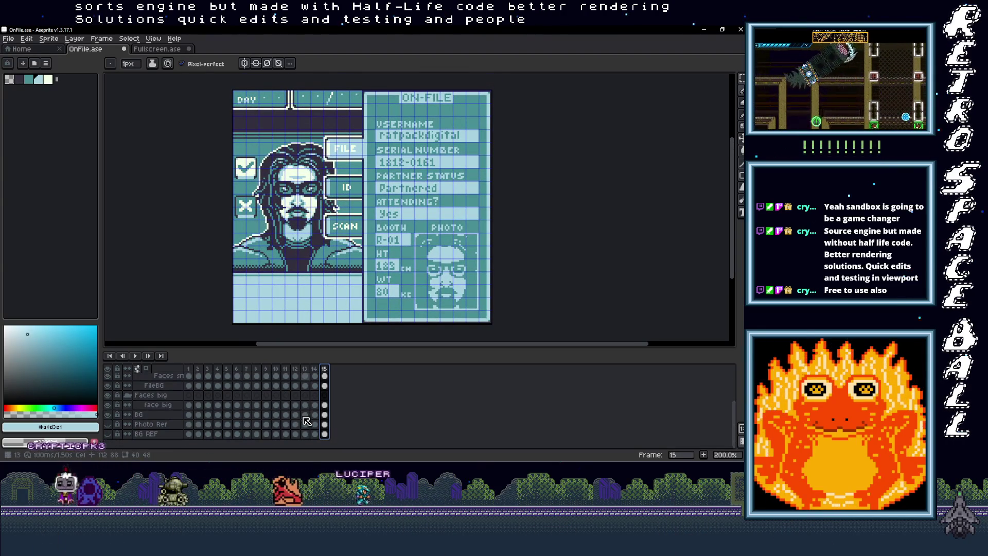
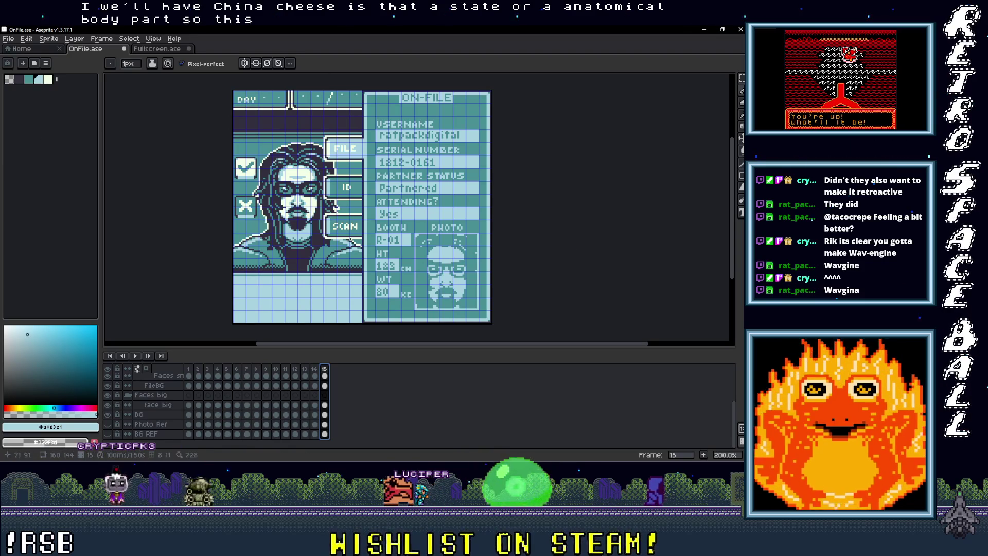
Add a new frame 16 after frame 15 and clear its big face cel.
scroll(325, 376, up, 3)
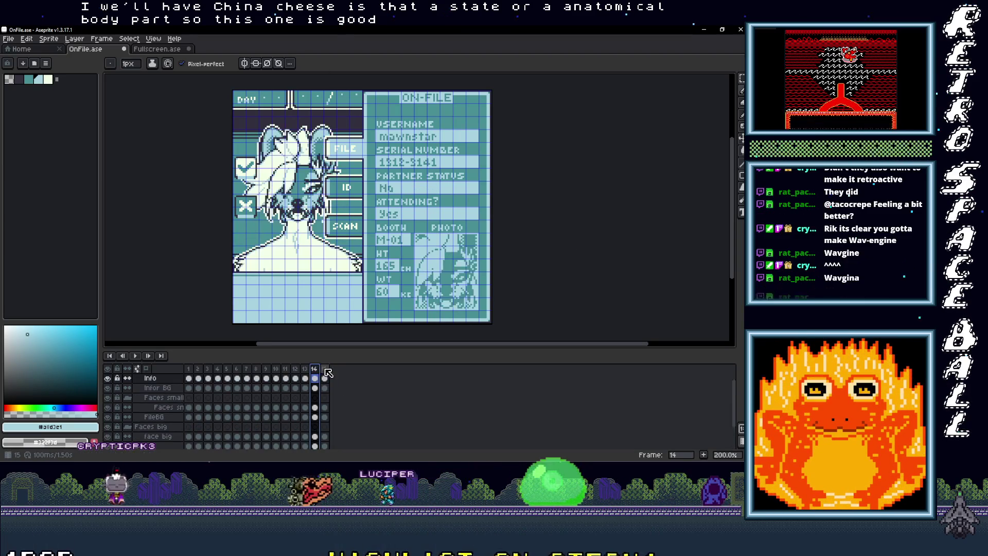
right_click(325, 370)
click(360, 389)
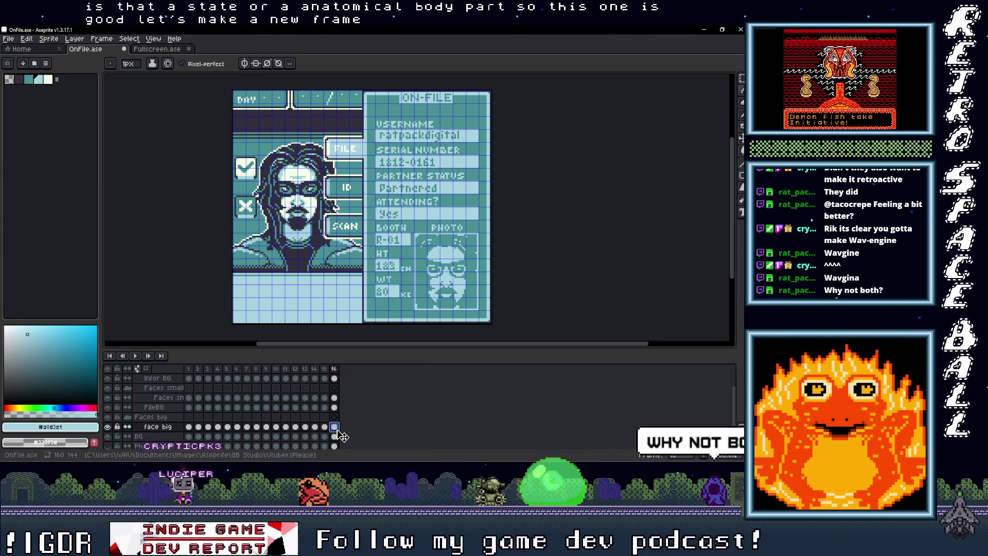
key(Delete)
Copy the long-haired, glasses-wearing face from Fullscreen.ase frame 17.
click(161, 48)
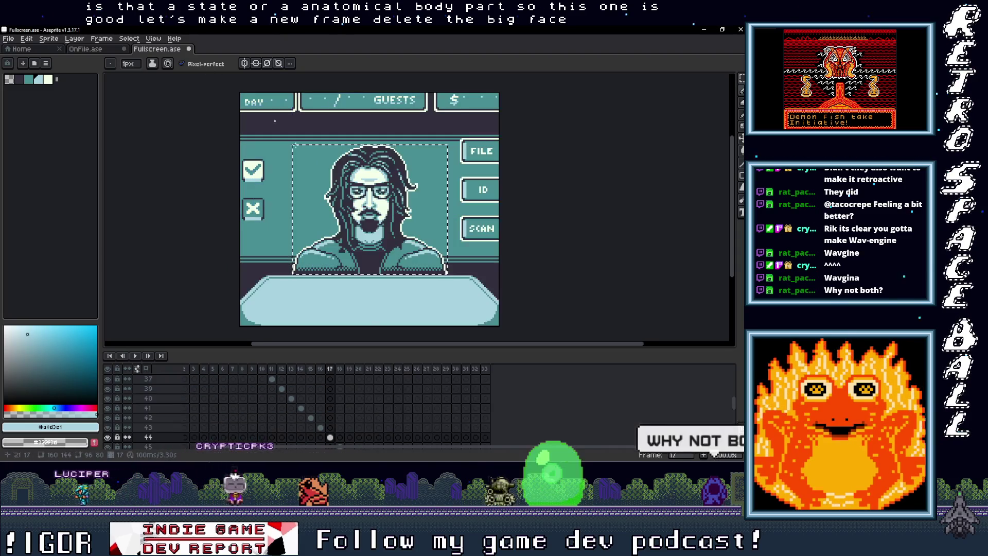
key(Right)
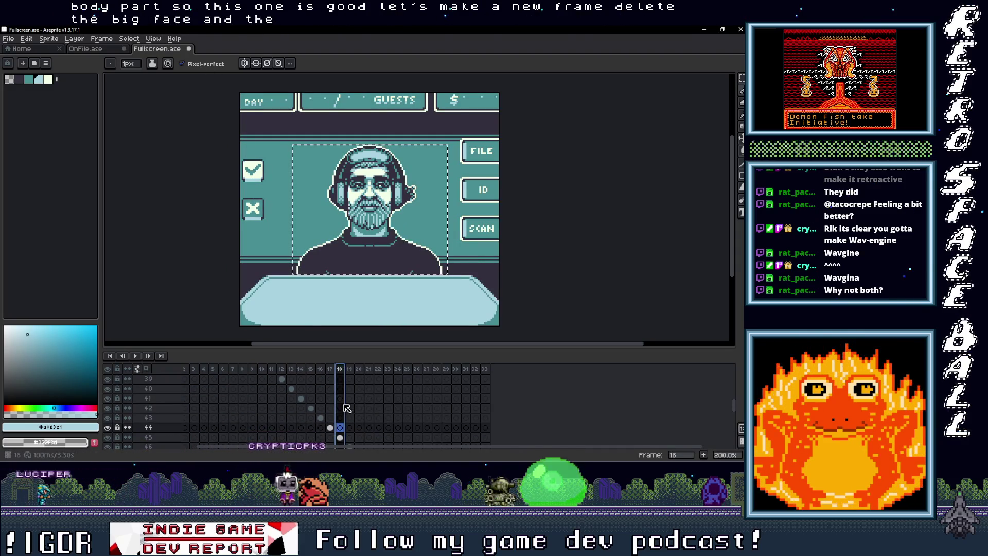
key(Left)
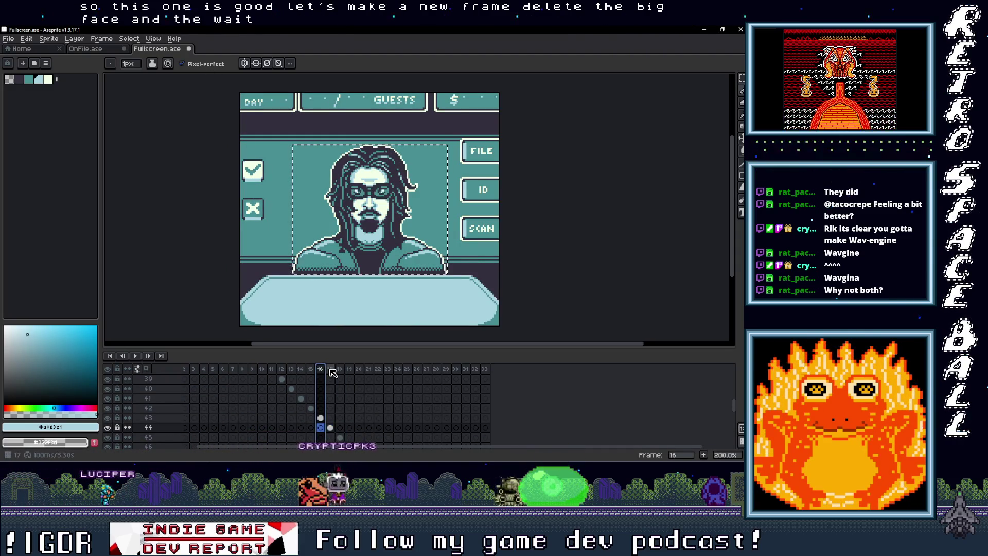
key(ctrl+t)
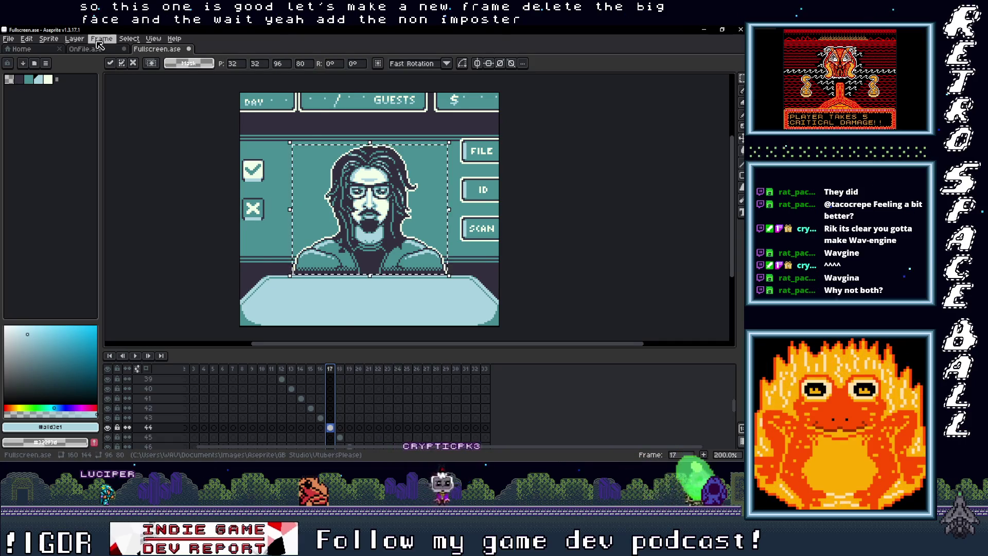
Paste the face into OnFile.ase frame 16, nudge it slightly right, and commit it.
key(ctrl+shift+Tab)
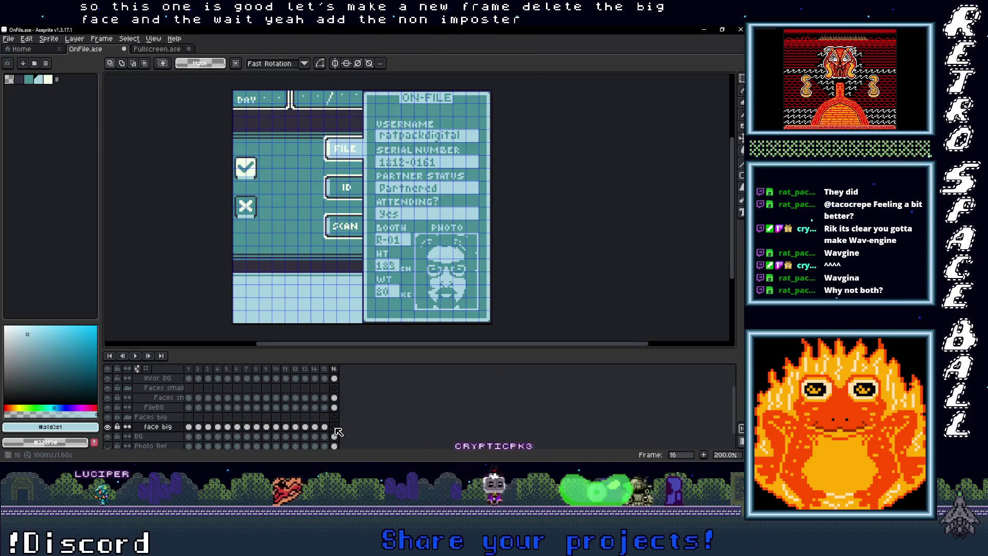
key(ctrl+v)
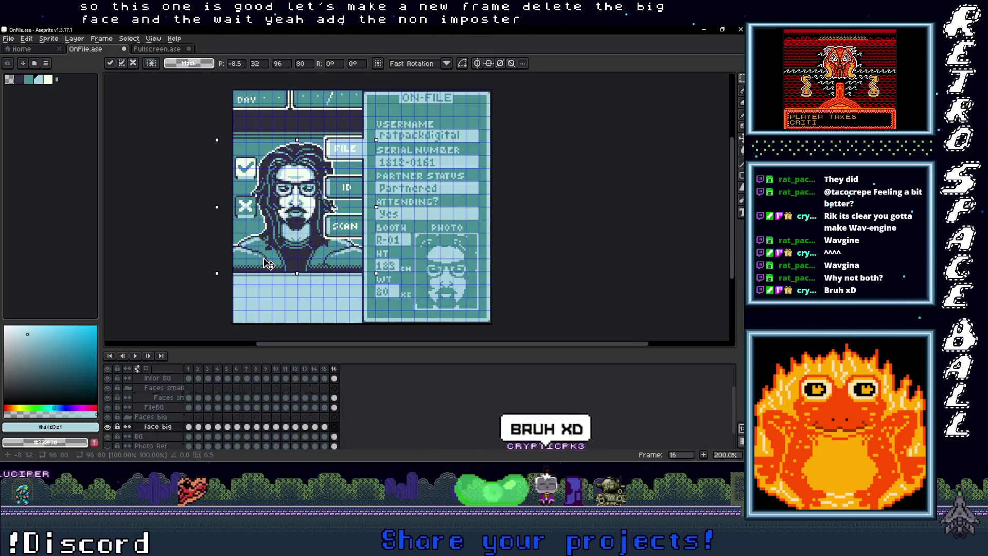
drag(264, 263, 270, 266)
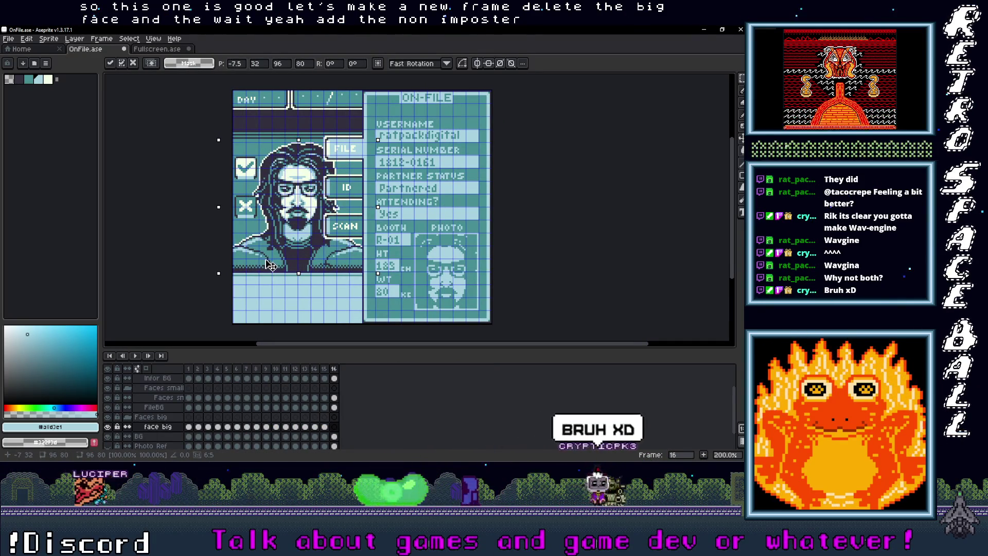
scroll(270, 265, up, 1)
scroll(271, 265, down, 1)
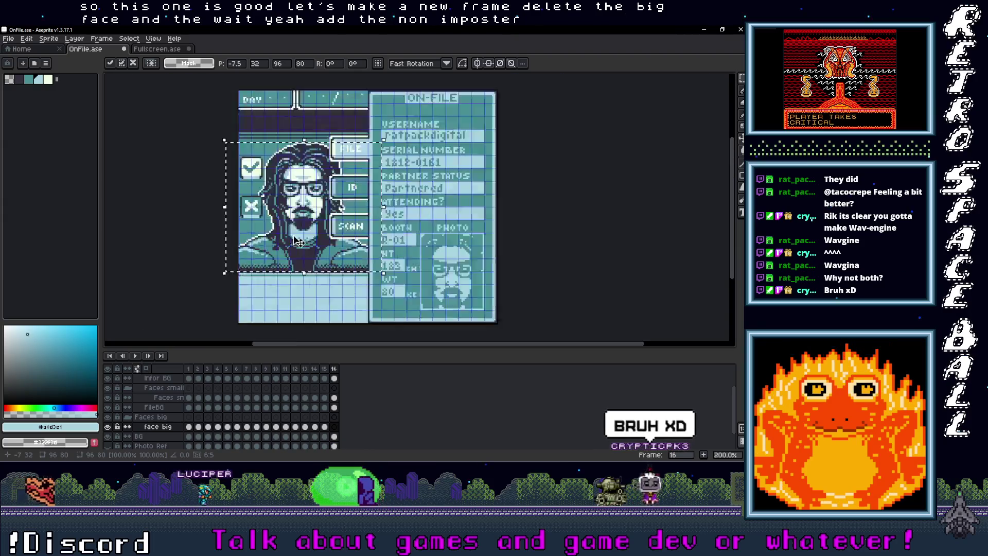
scroll(333, 259, down, 1)
scroll(333, 259, up, 1)
key(Return)
scroll(453, 219, down, 1)
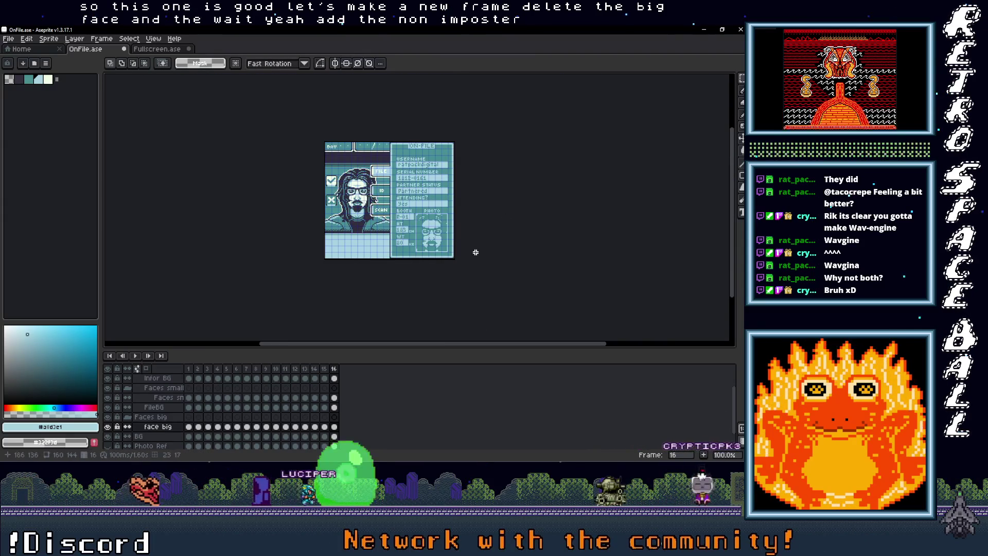
click(326, 369)
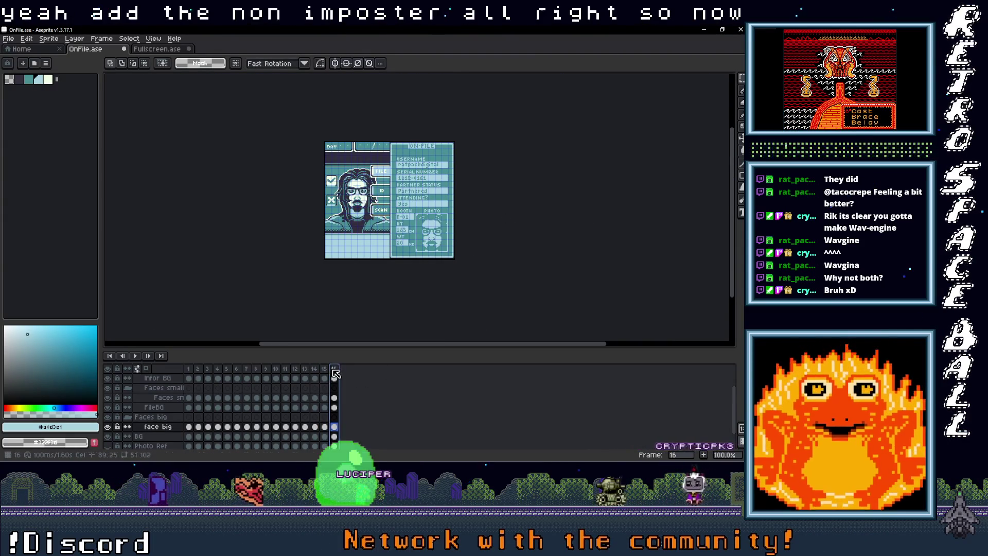
Return to frame 16 and save OnFile.ase with Ctrl+S.
click(333, 370)
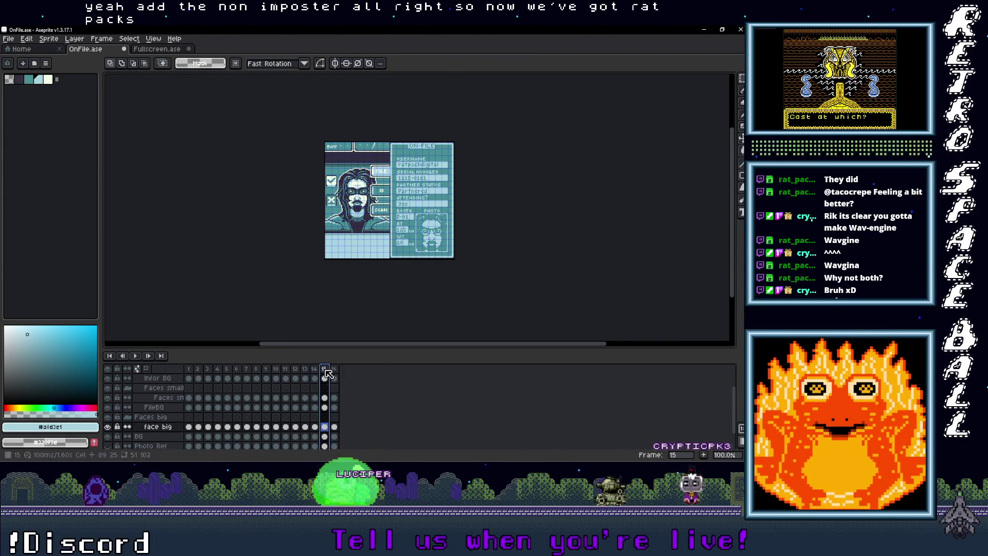
click(44, 62)
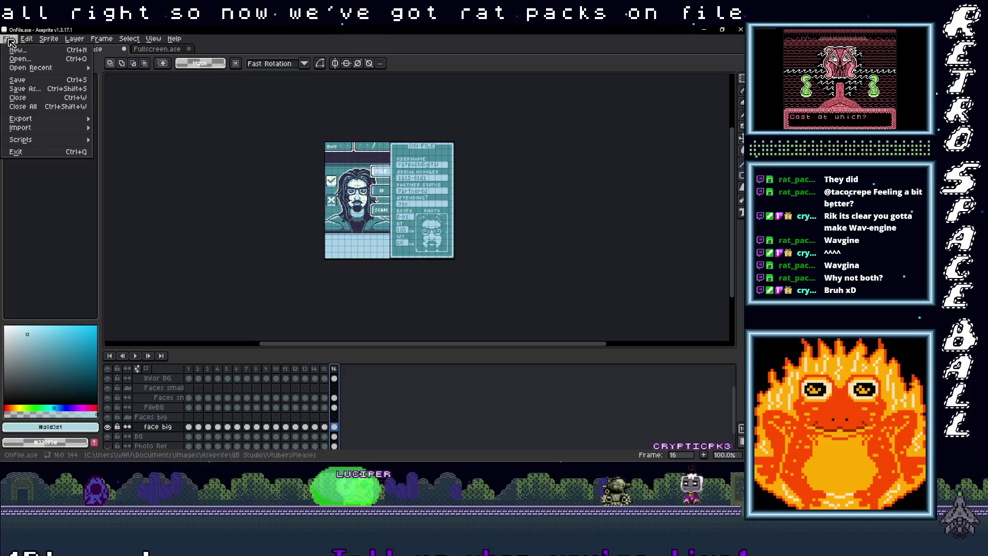
key(ctrl+s)
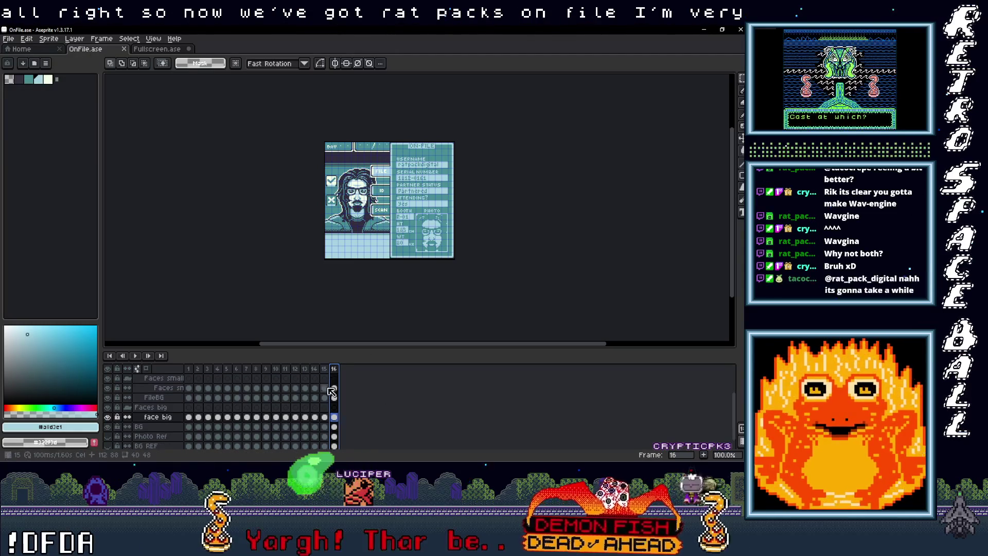
Enlarge the timeline to reveal the Info layer and select frames 1–13 across all layers.
drag(323, 346, 323, 292)
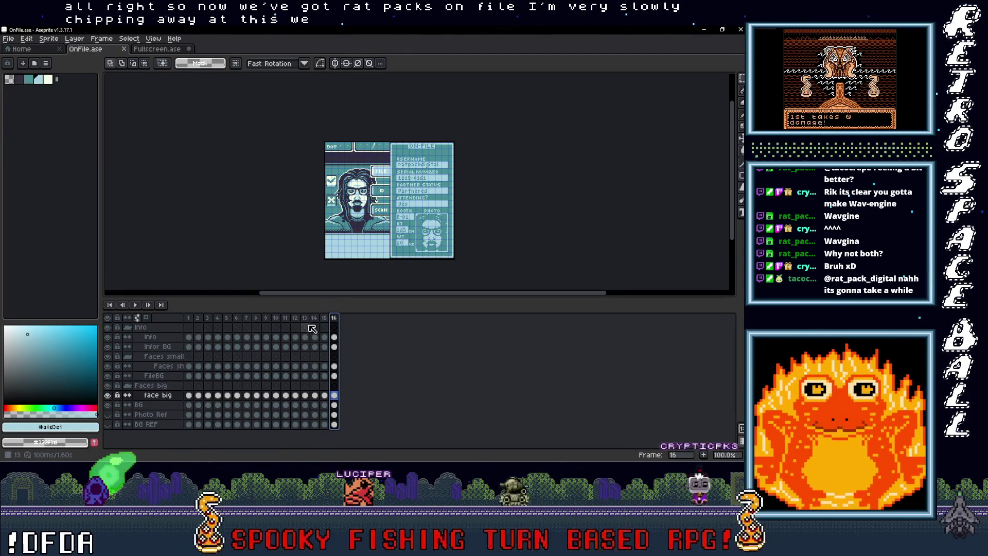
drag(191, 328, 334, 327)
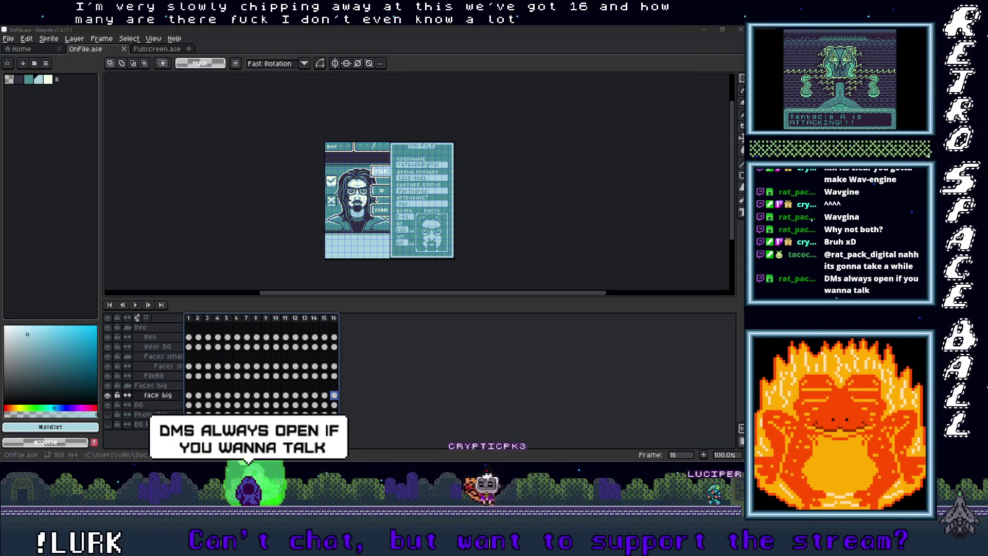
key(alt+Tab)
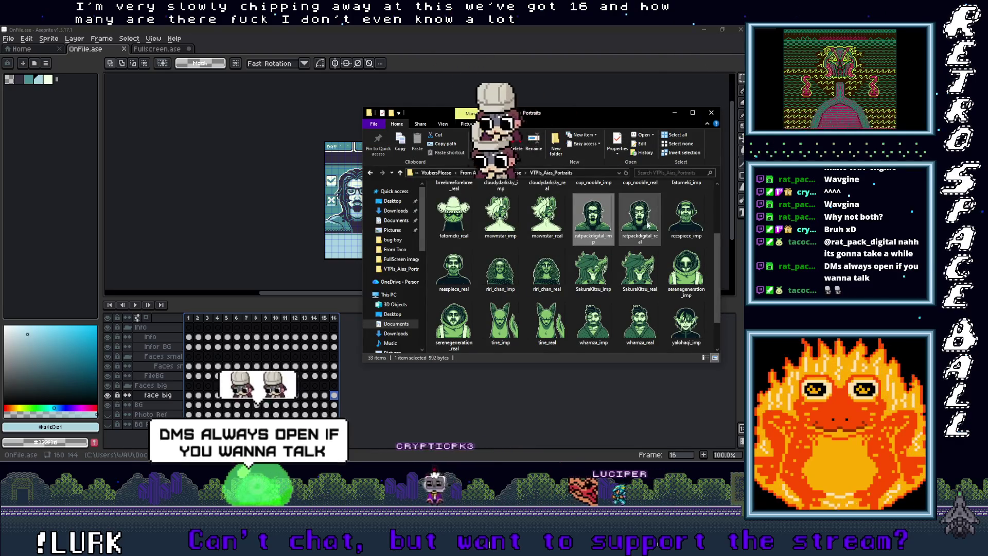
Select the reespiece_imp portrait, scroll through the portraits folder, then return to Aseprite.
click(687, 217)
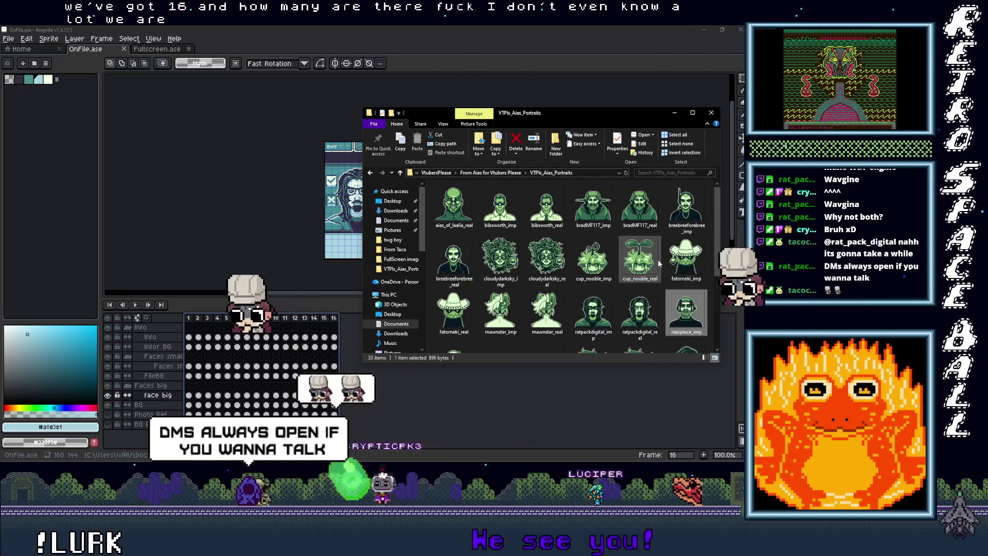
scroll(682, 302, down, 1)
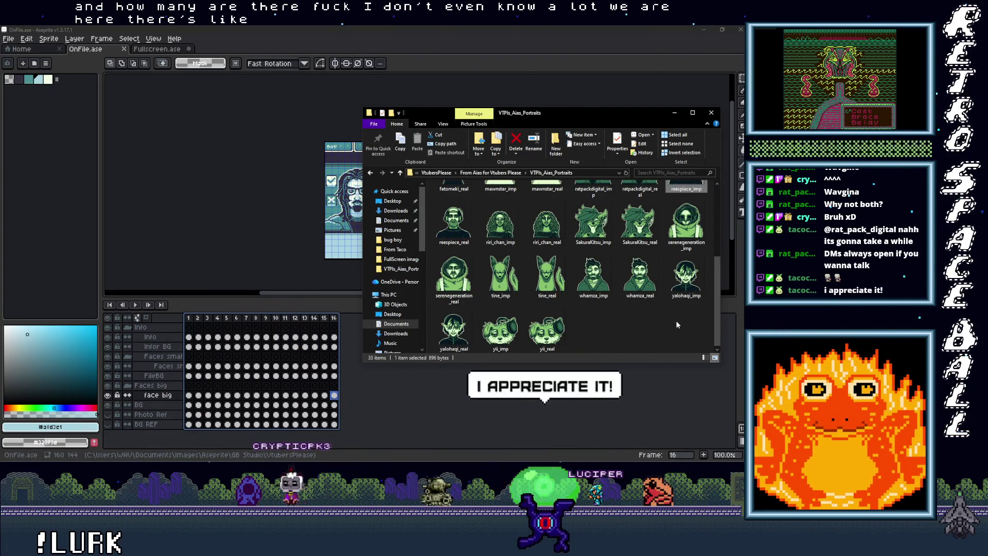
scroll(677, 324, up, 3)
scroll(677, 324, down, 1)
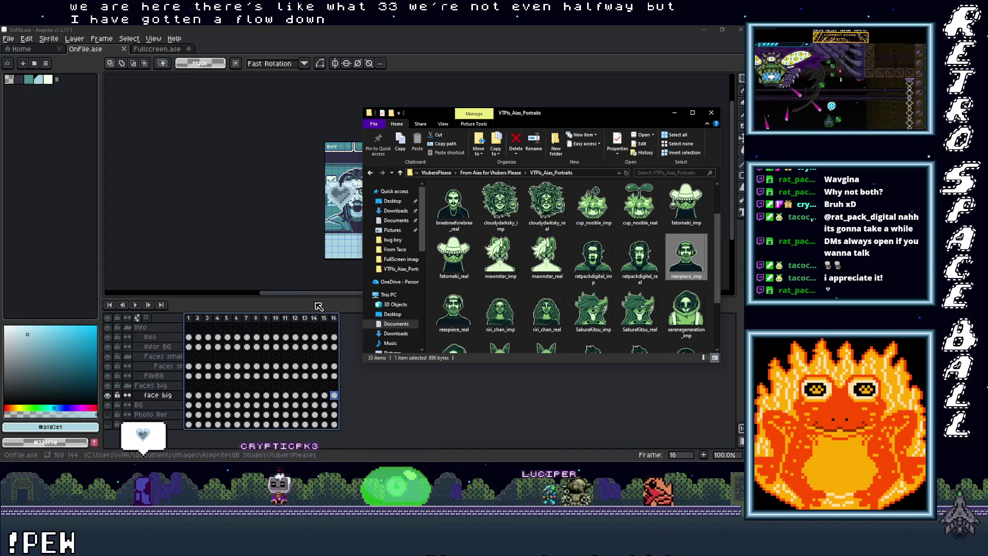
click(319, 306)
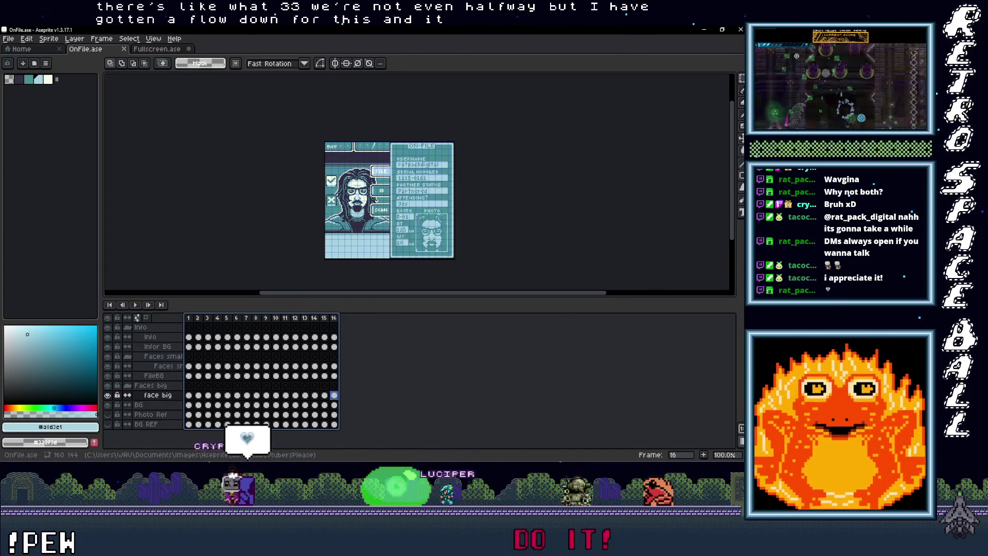
key(alt+Tab)
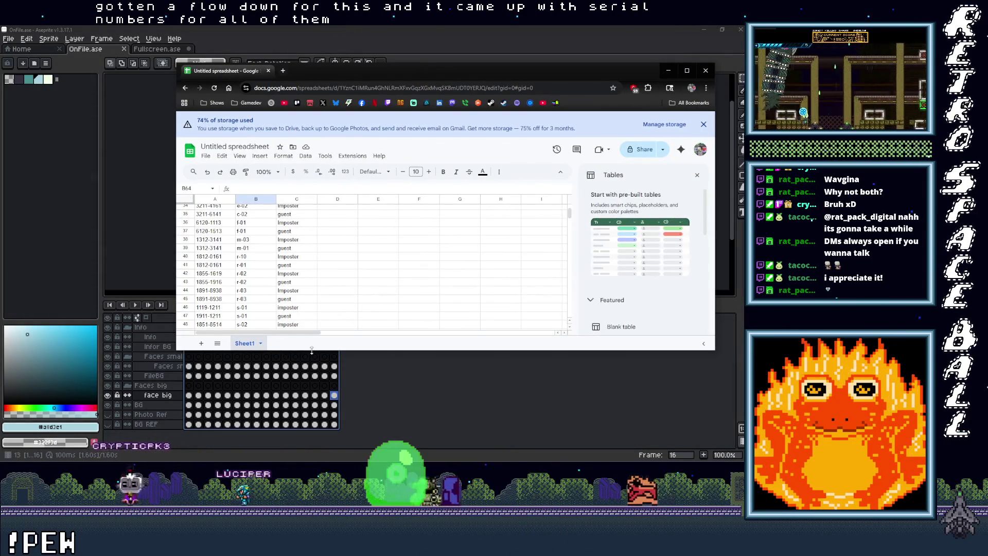
Enlarge the browser, scroll through the serial codes and guest/imposter labels, then minimize it.
drag(317, 351, 317, 433)
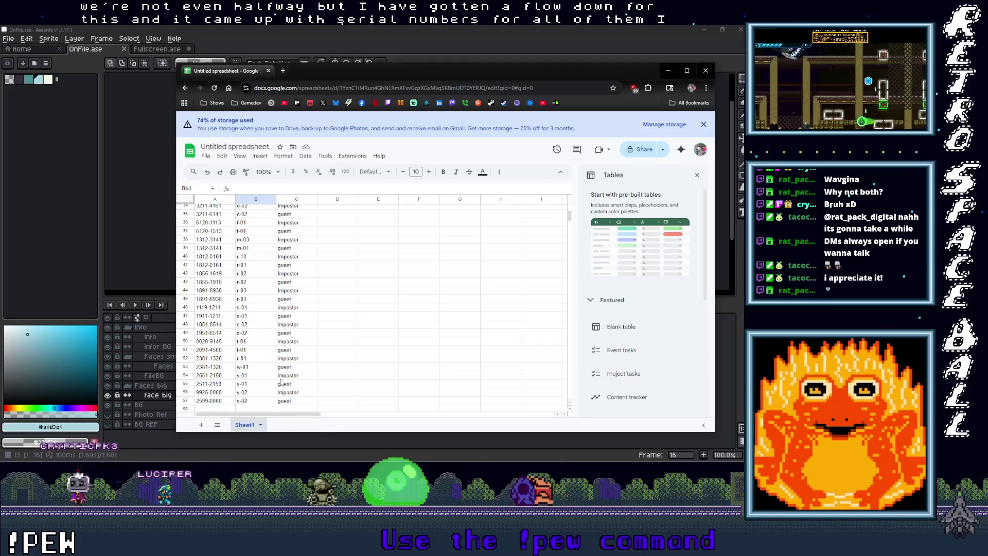
scroll(211, 323, down, 5)
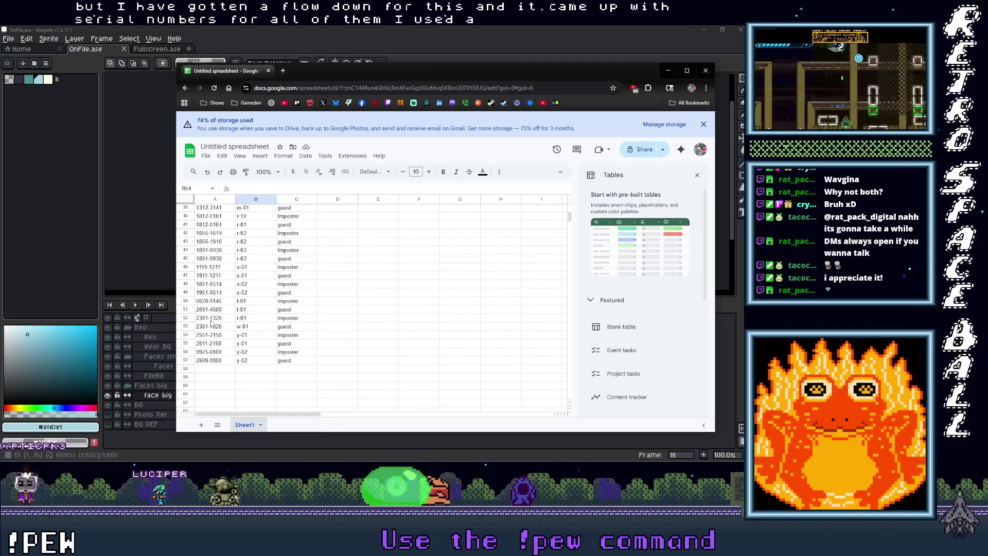
scroll(216, 309, up, 12)
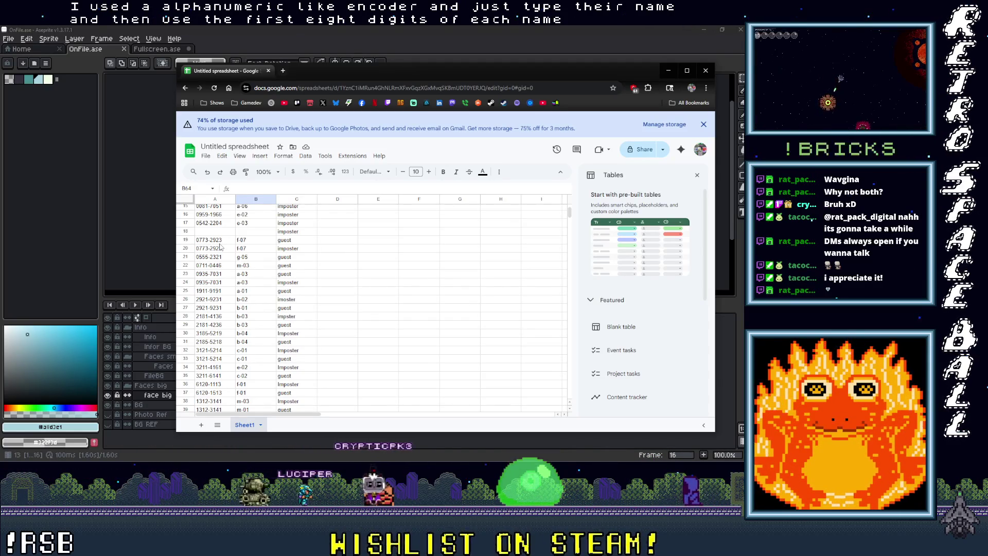
scroll(220, 252, up, 5)
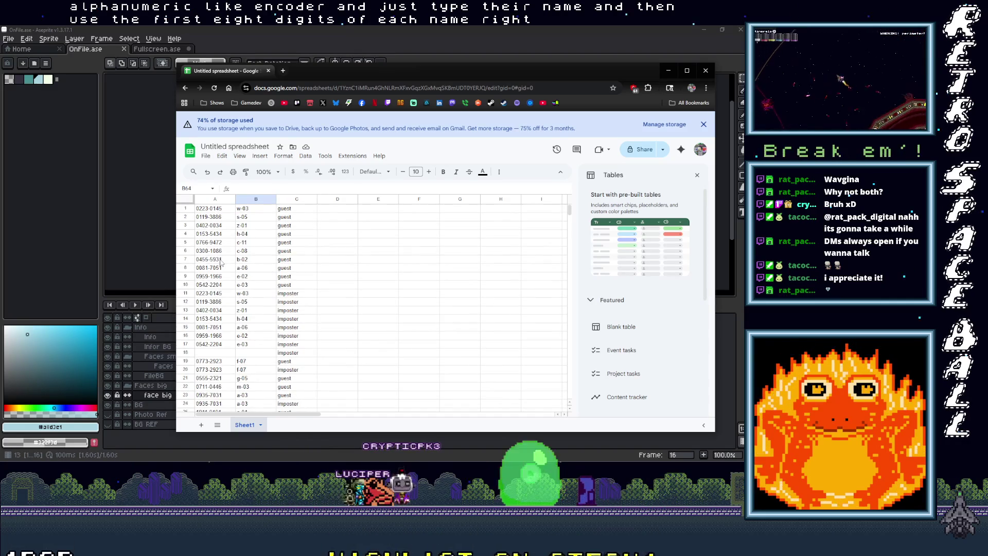
scroll(221, 262, down, 5)
scroll(213, 278, up, 5)
scroll(220, 308, down, 6)
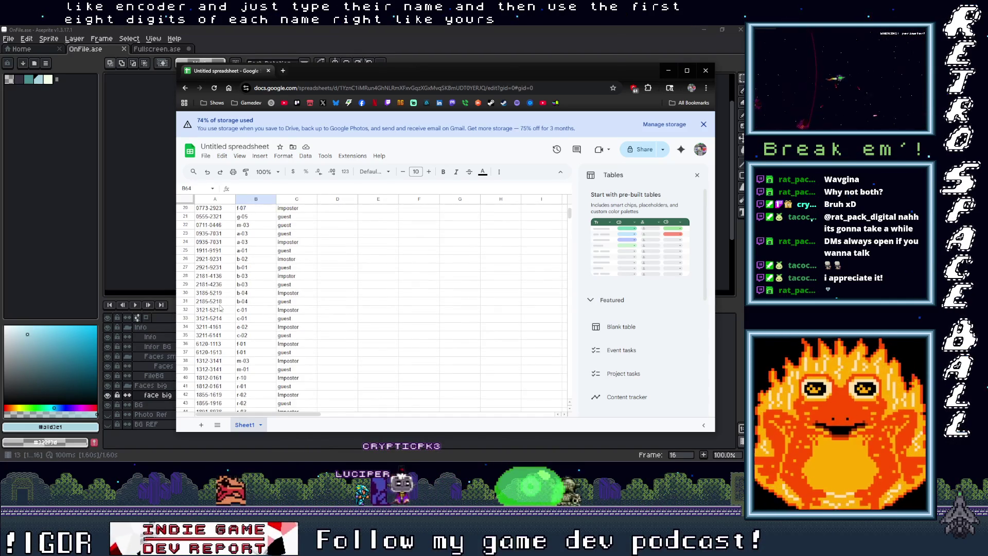
scroll(206, 329, up, 2)
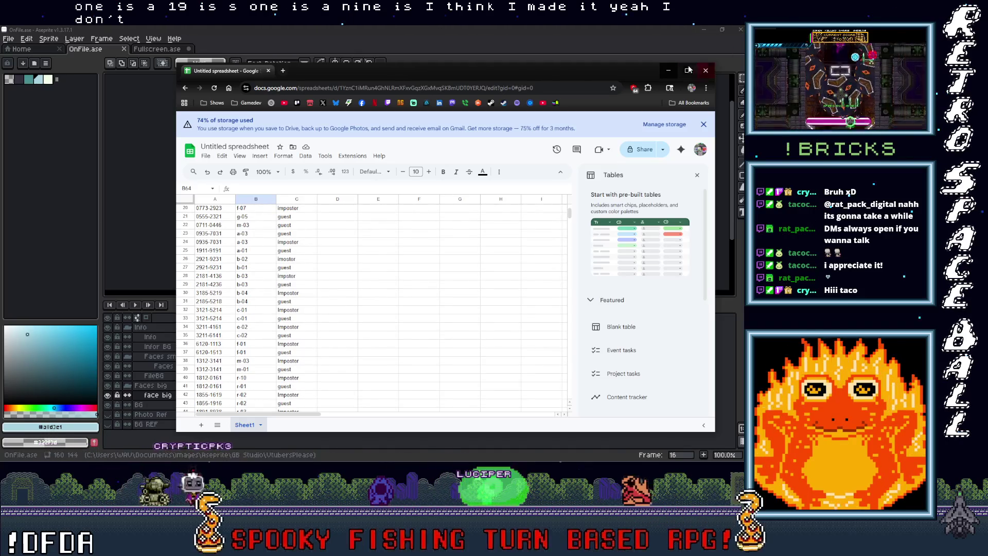
click(669, 71)
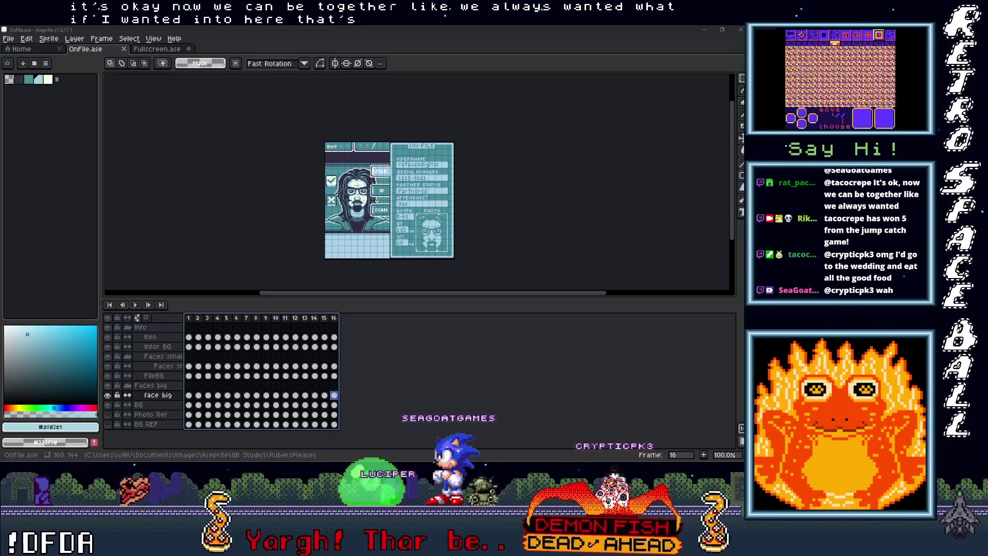
Add frame 17 after frame 16 and delete its Info, Faces sn and face big cels.
click(324, 318)
right_click(337, 320)
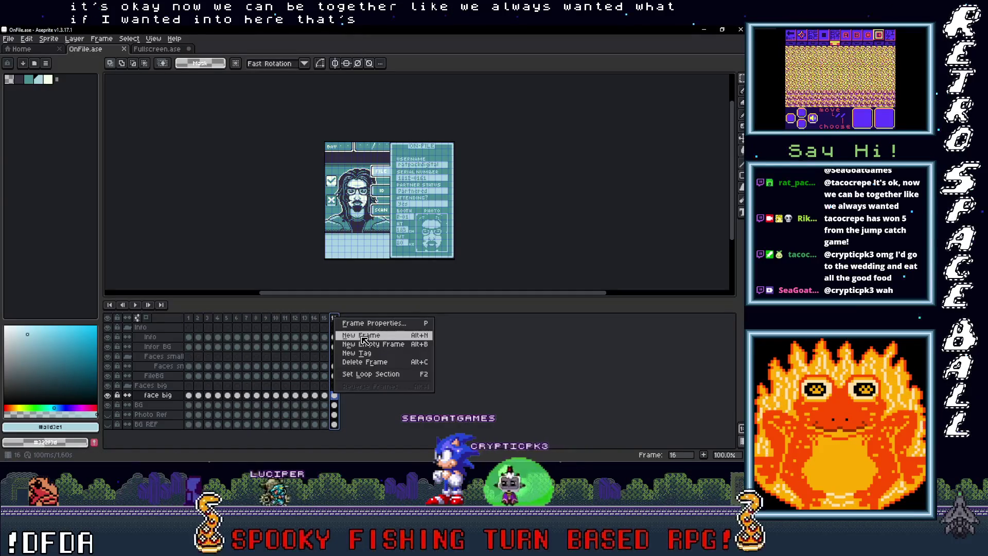
click(353, 336)
click(345, 338)
key(Delete)
click(345, 366)
key(Delete)
click(344, 395)
key(Delete)
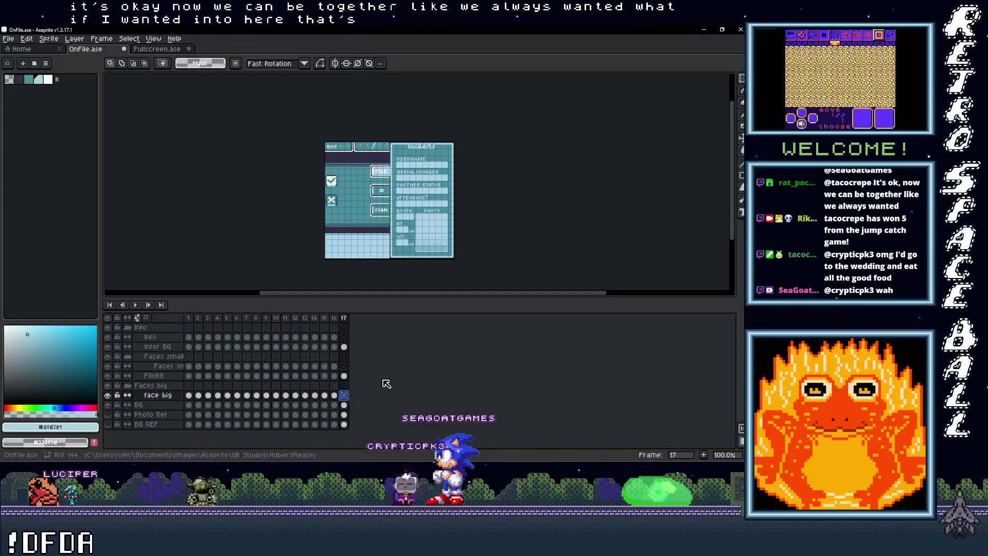
Compare the Fullscreen.ase portraits on frames 18 and 19, settling on frame 18.
click(157, 49)
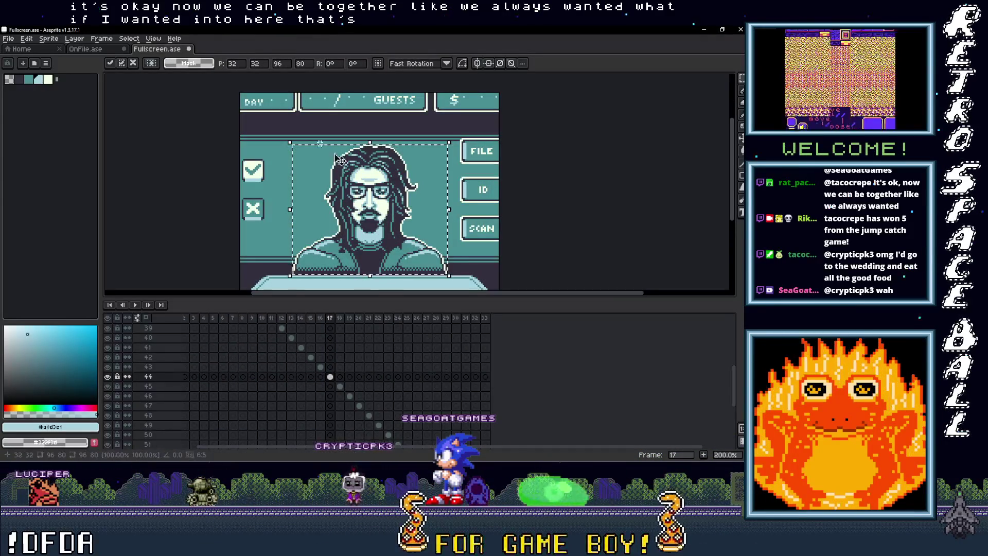
click(340, 386)
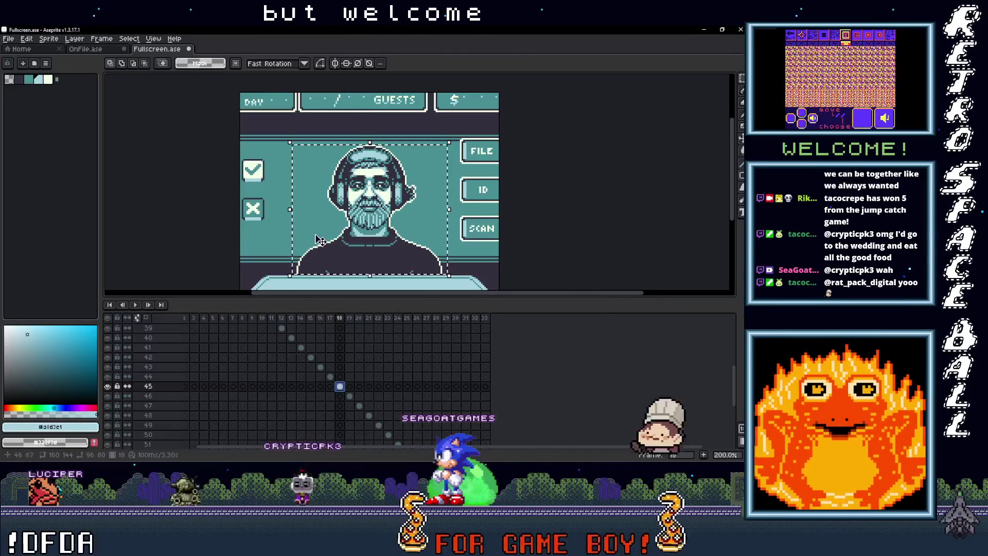
click(349, 396)
click(339, 387)
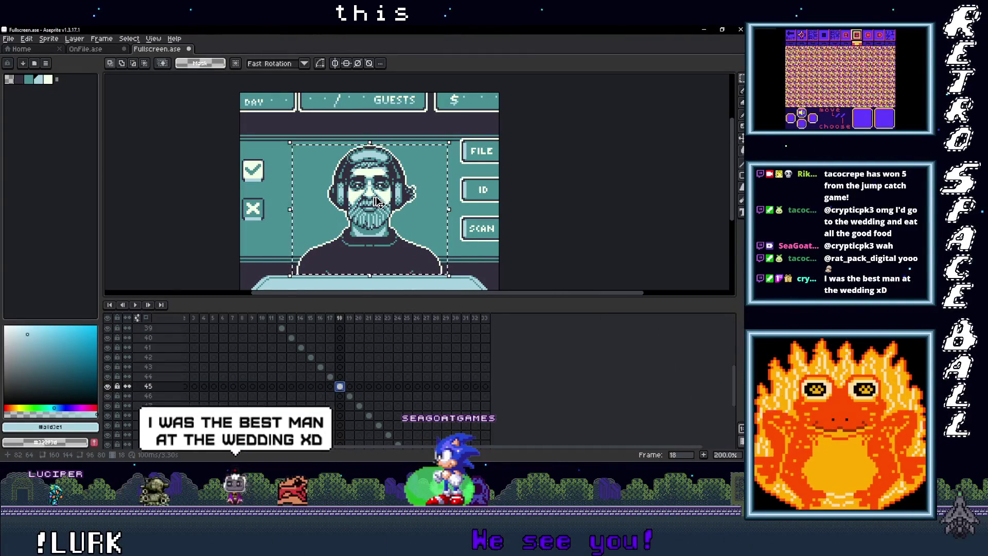
click(86, 50)
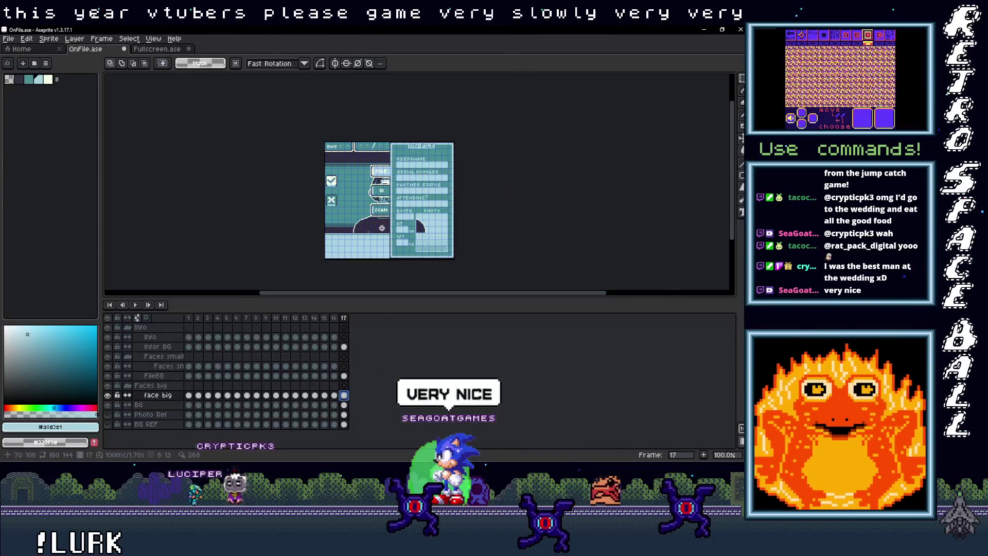
Move the OnFile artwork left, out from under the info panel.
scroll(381, 228, up, 3)
scroll(385, 235, down, 2)
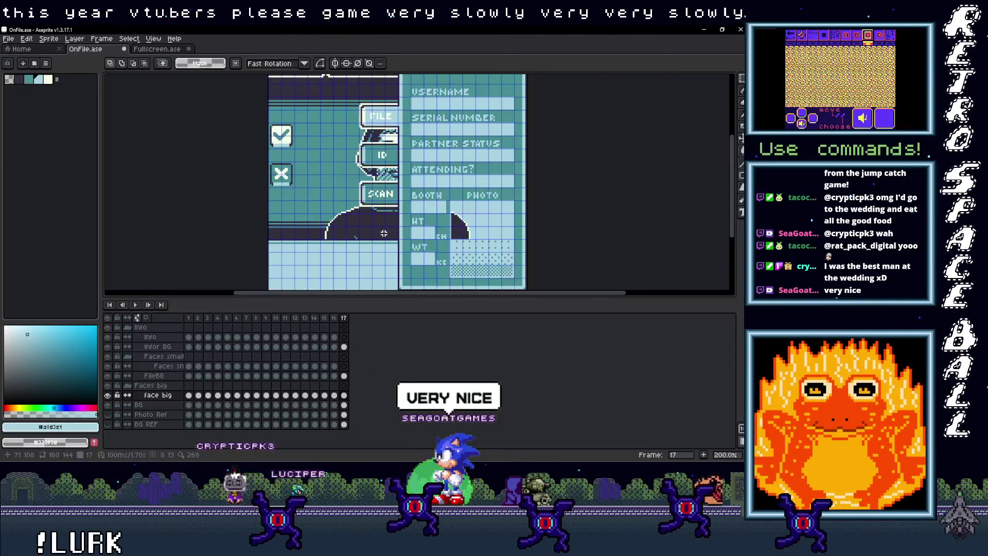
key(v)
drag(360, 232, 312, 227)
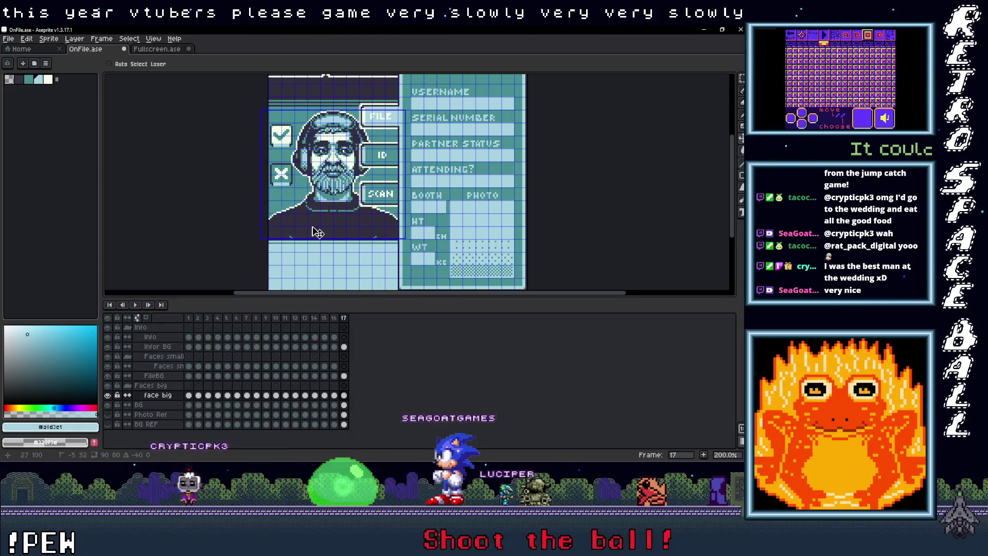
Pan the frame 17 canvas to bring the ON-FILE header into view.
scroll(343, 198, up, 3)
scroll(344, 198, down, 4)
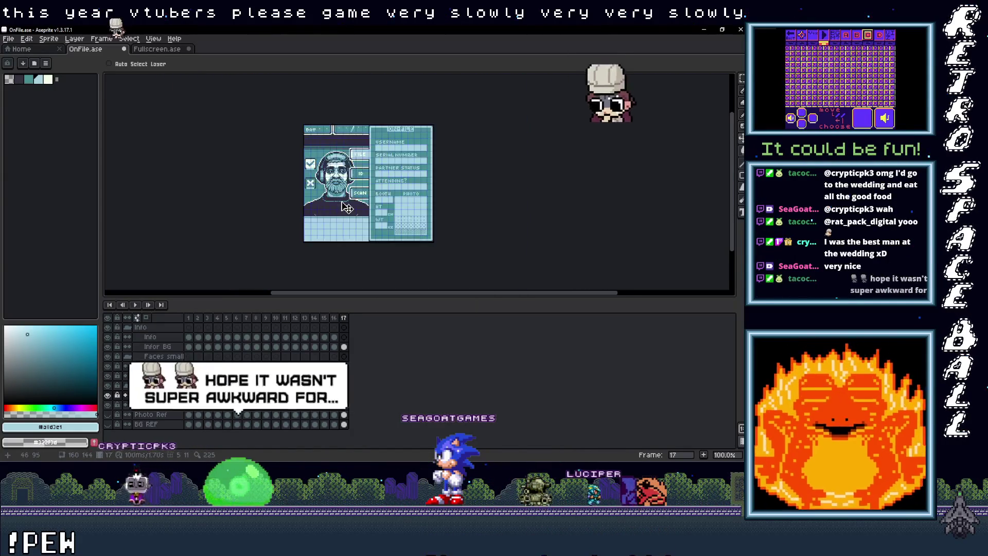
scroll(346, 206, up, 1)
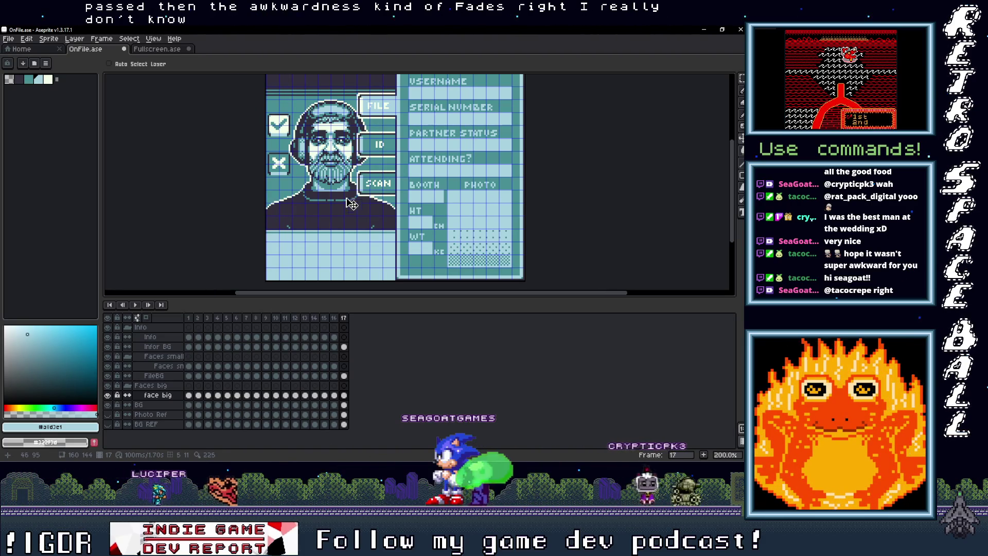
mouse_move(389, 186)
mouse_down()
mouse_move(364, 223)
mouse_move(311, 220)
mouse_up()
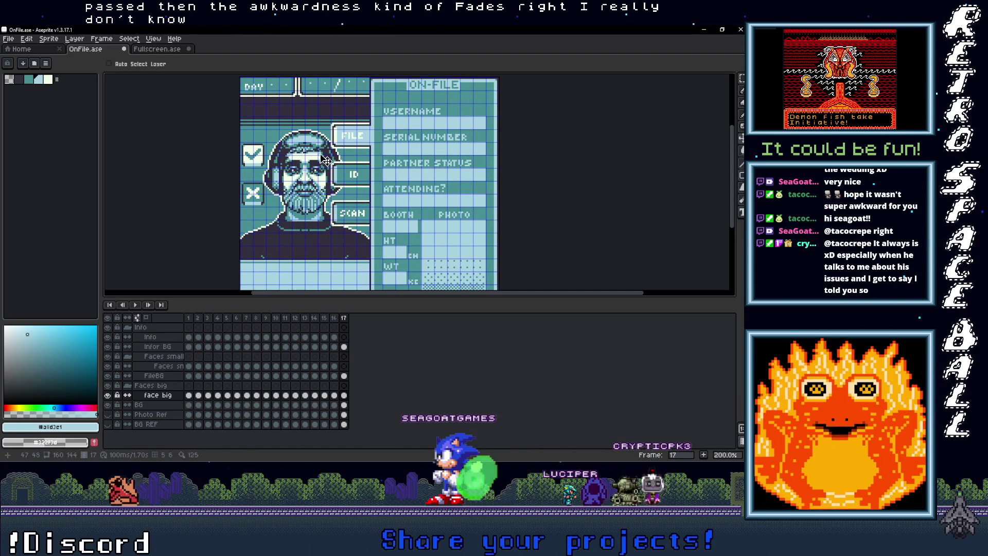
mouse_move(735, 77)
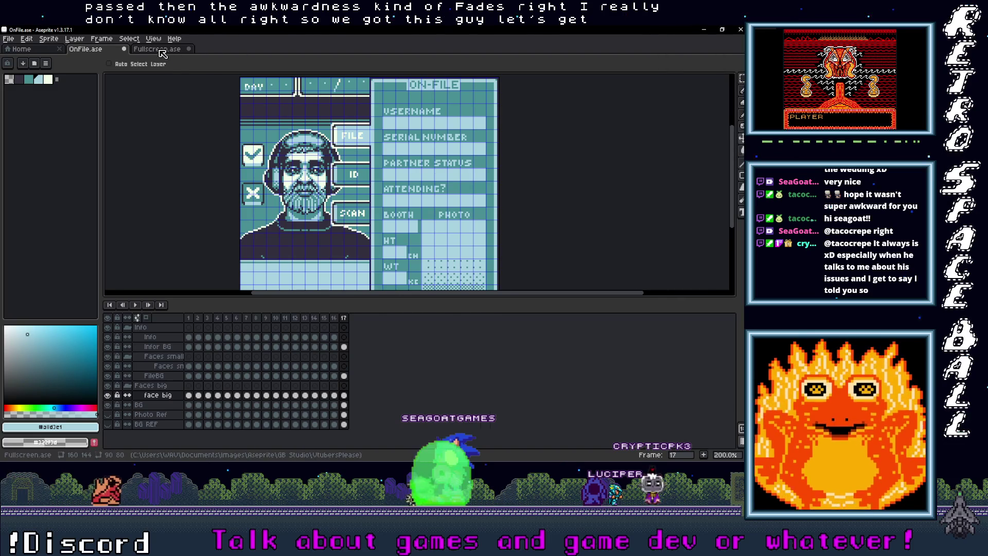
Paste the bearded guest's face onto the Faces sn layer and fit it into the PHOTO box.
key(ctrl+Tab)
click(350, 396)
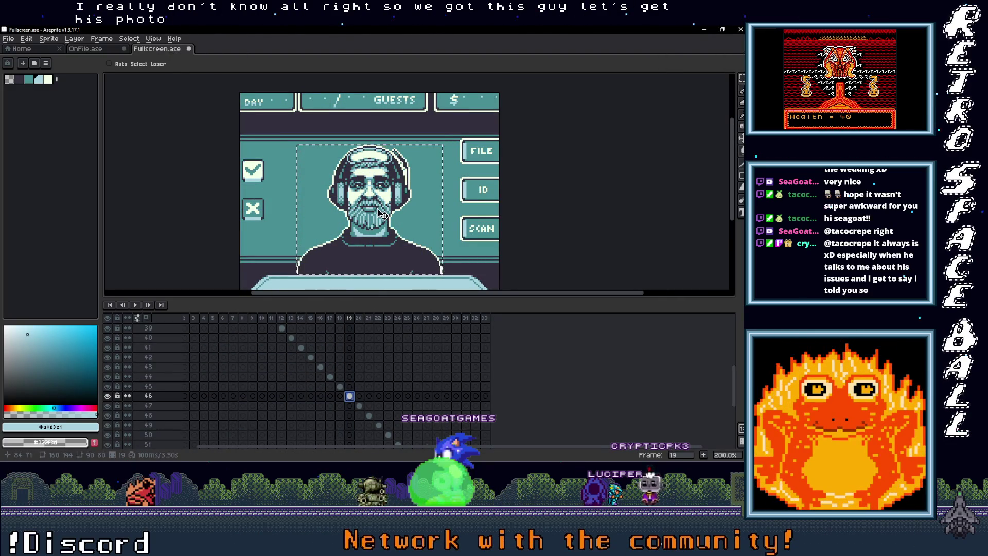
click(85, 48)
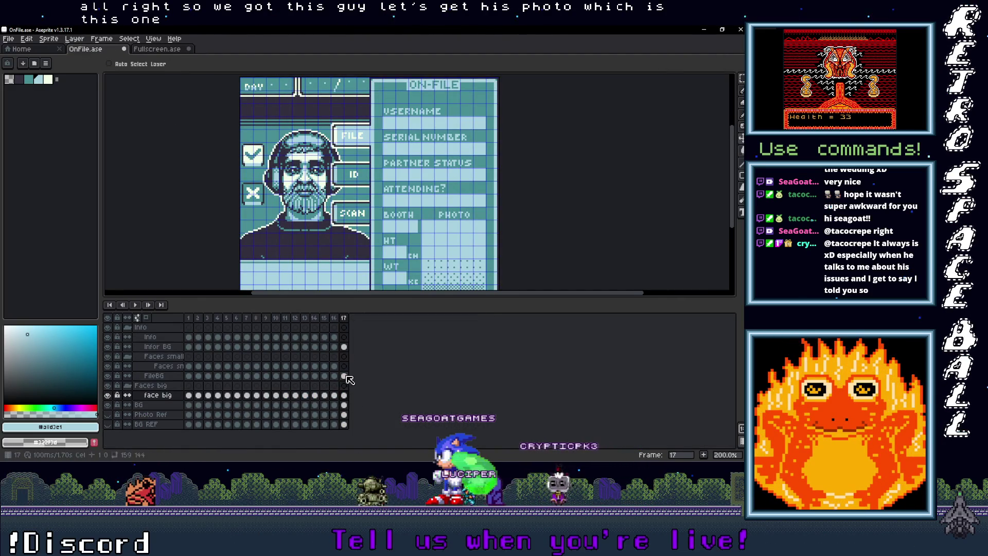
click(343, 366)
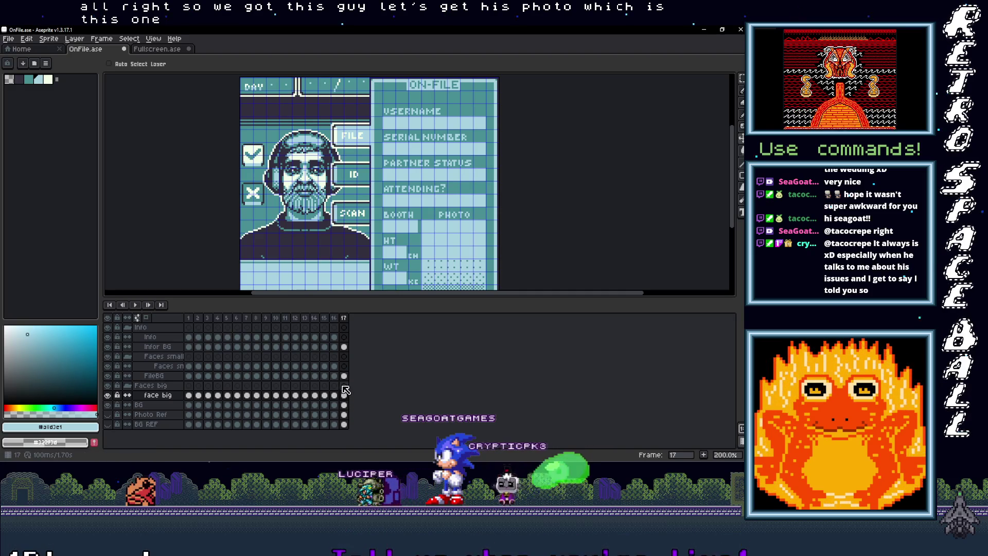
key(ctrl+v)
mouse_move(458, 190)
mouse_down()
mouse_move(436, 263)
mouse_move(438, 309)
mouse_move(437, 234)
mouse_move(439, 257)
mouse_up()
scroll(453, 242, up, 1)
drag(468, 218, 468, 217)
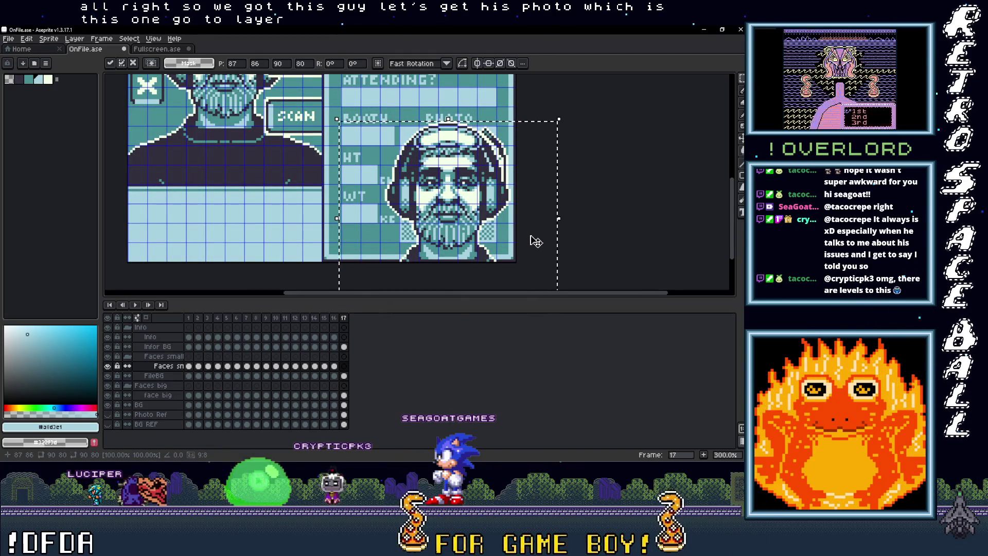
click(561, 242)
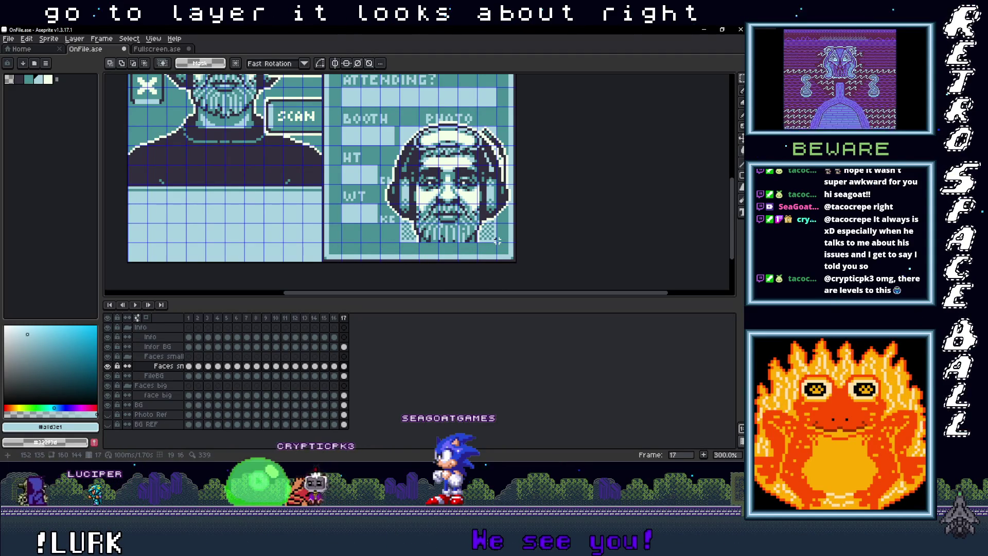
Erase the strip of the face covering the CM and KG unit labels.
key(ctrl+z)
key(ctrl+d)
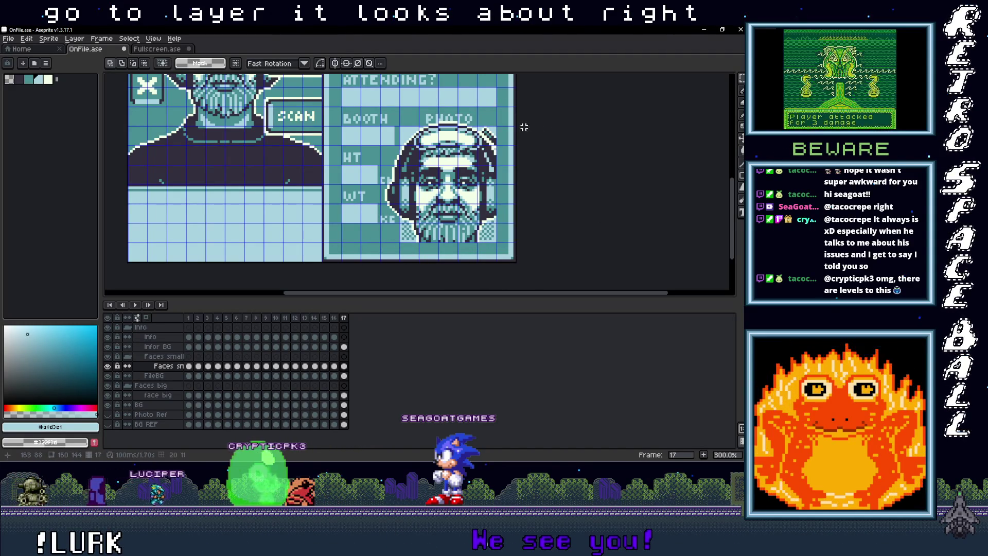
drag(517, 127, 364, 96)
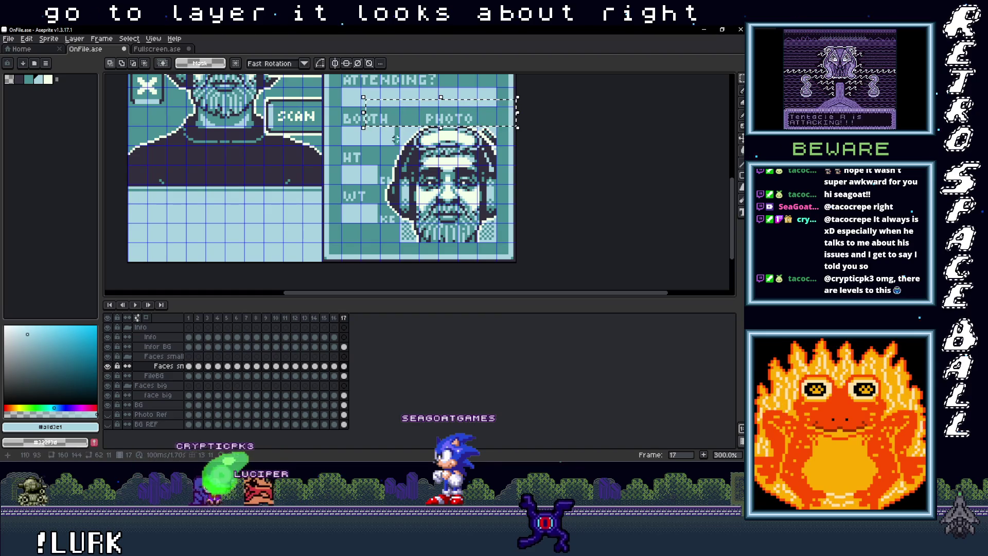
key(ctrl+d)
drag(400, 124, 366, 262)
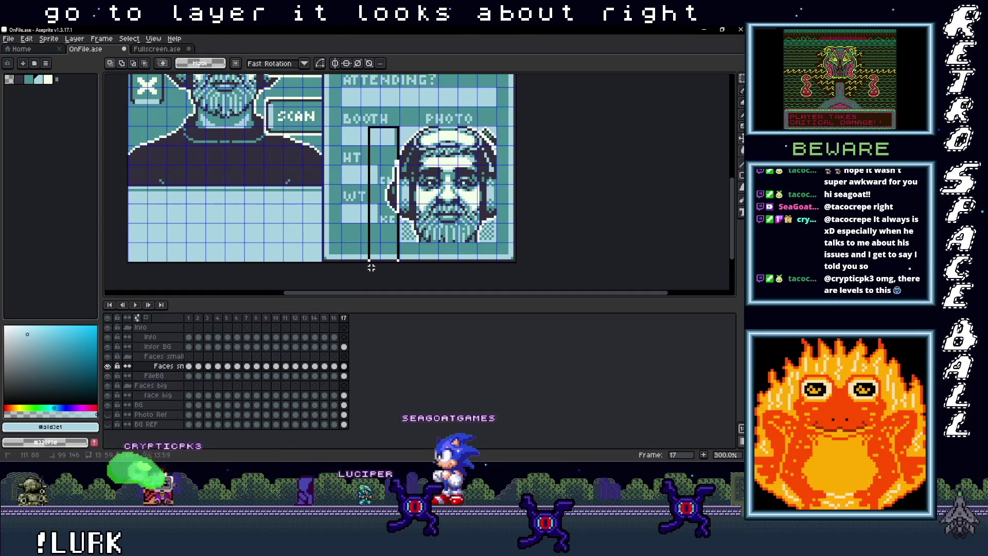
key(Delete)
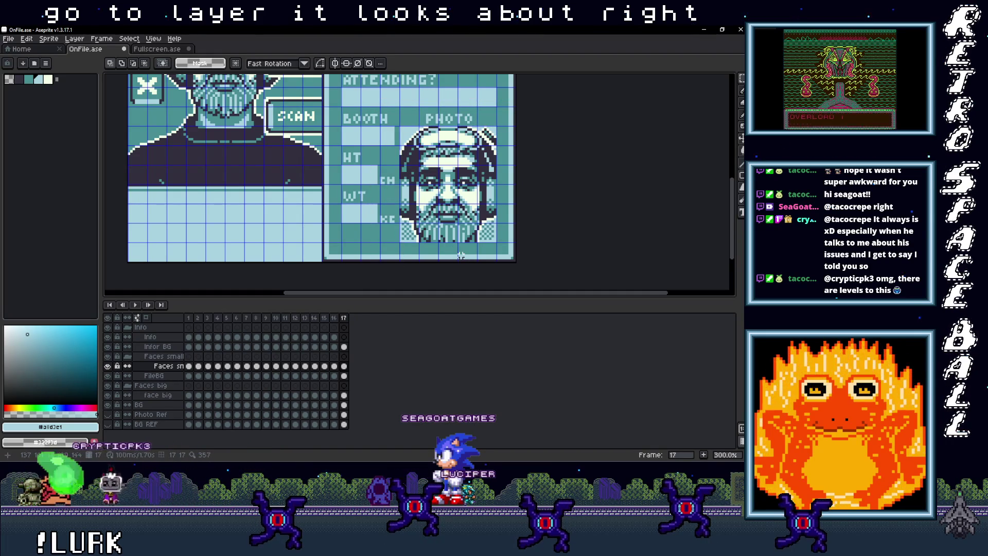
scroll(461, 255, up, 2)
Refill the PHOTO portrait's white pixels with the card's #a8d3e1 and #498f94 teal tones.
key(i)
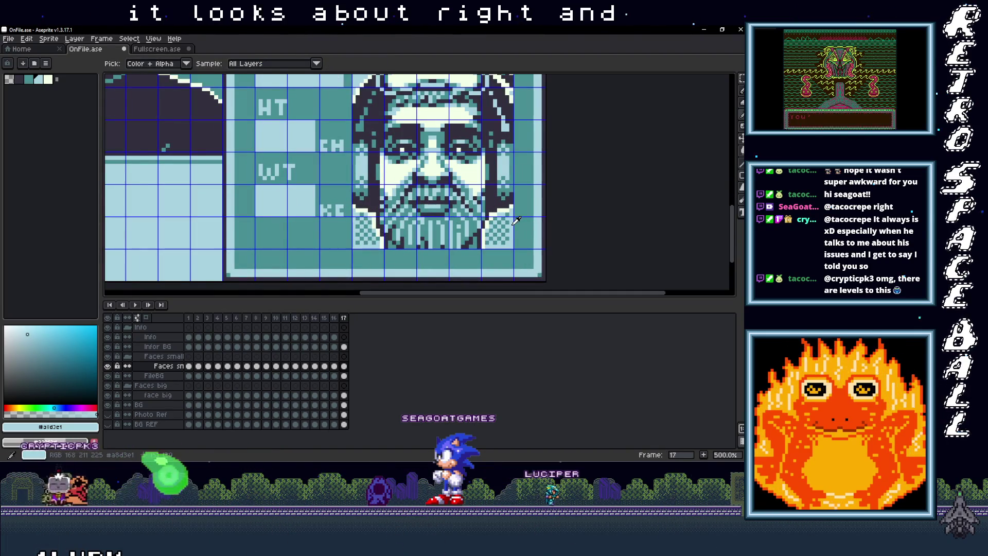
key(g)
click(469, 175)
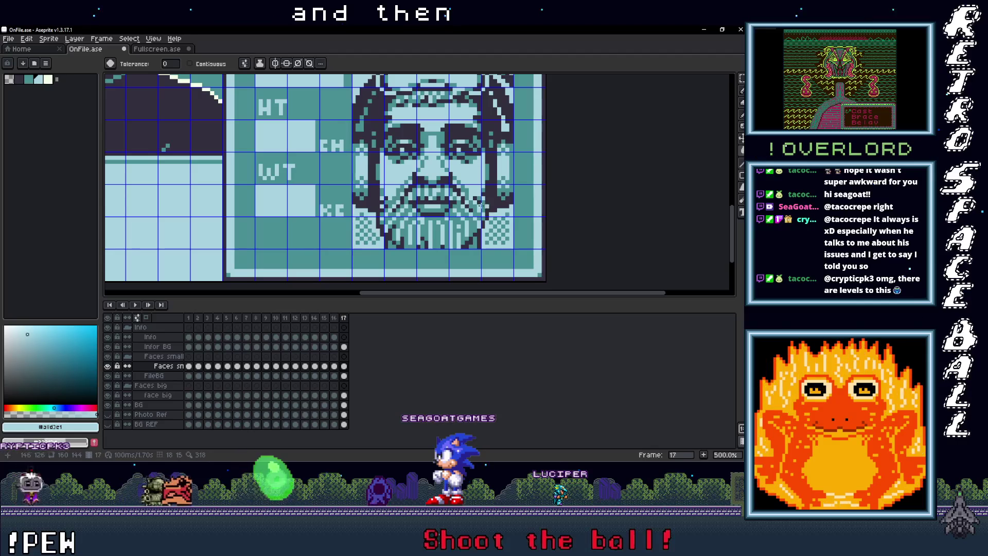
key(i)
click(512, 208)
key(g)
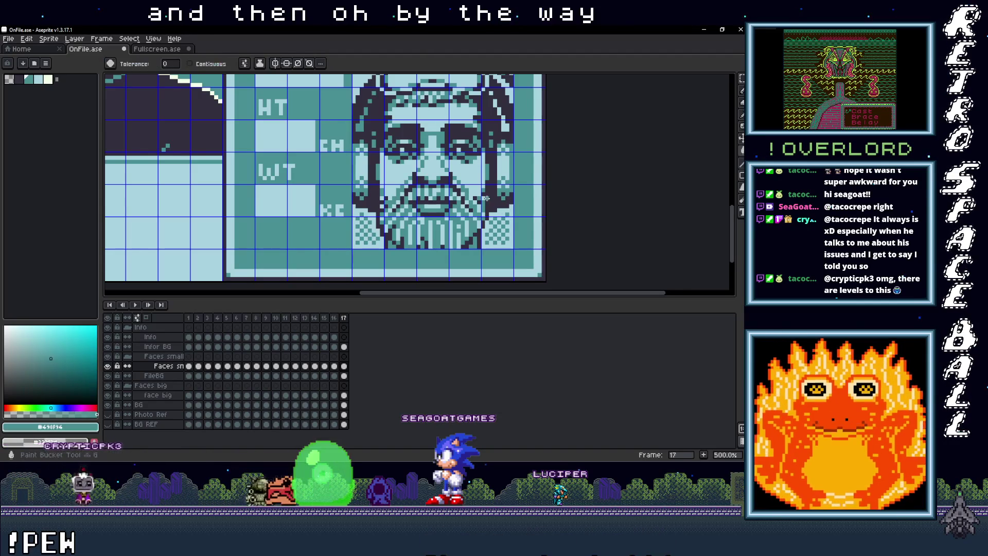
click(515, 211)
Pan and zoom the view to bring the USERNAME row into view.
scroll(505, 210, down, 3)
scroll(505, 210, up, 1)
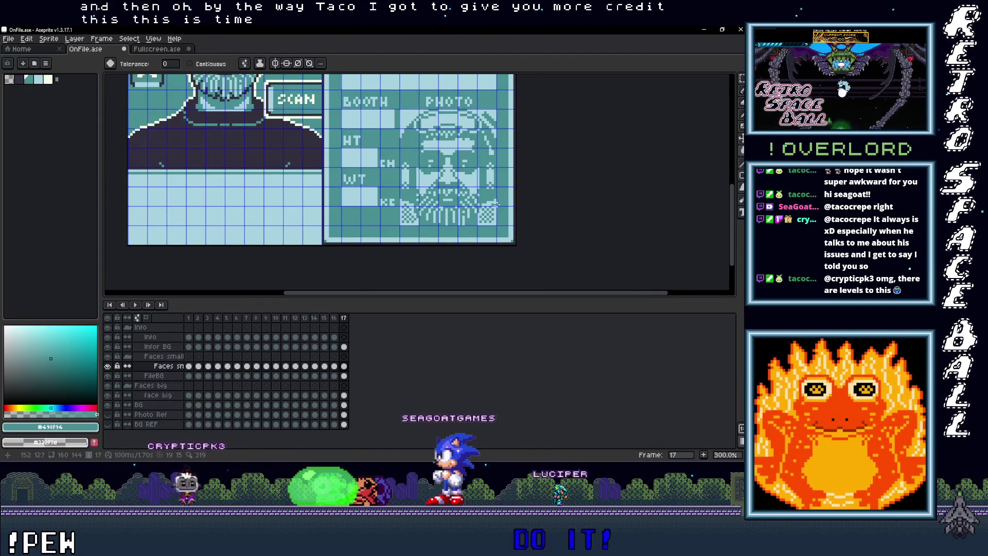
drag(490, 184, 425, 212)
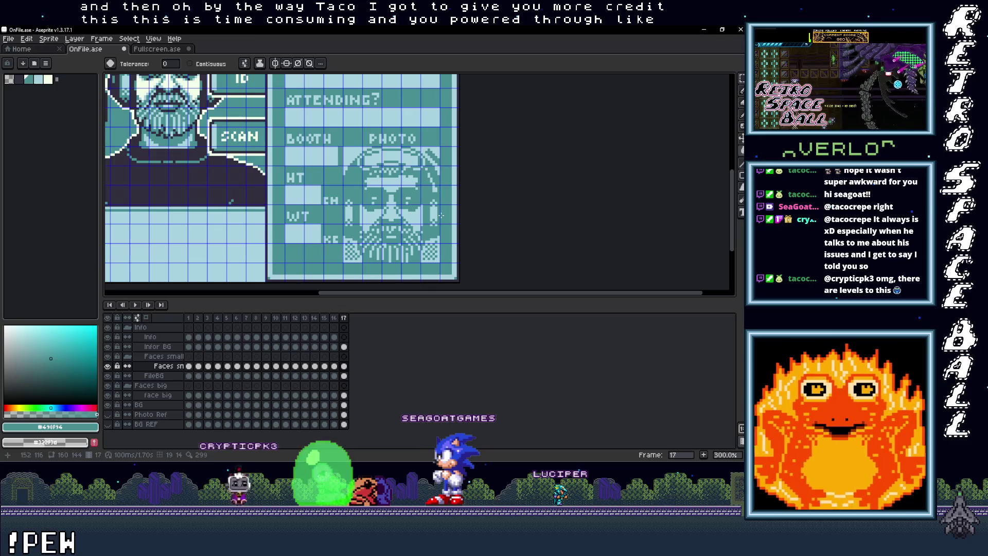
scroll(447, 208, down, 1)
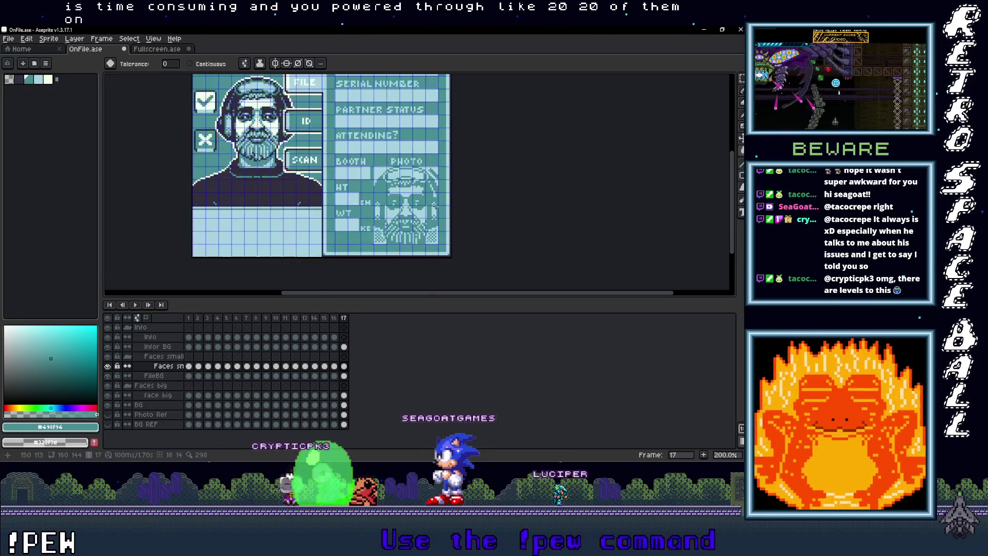
drag(465, 190, 473, 211)
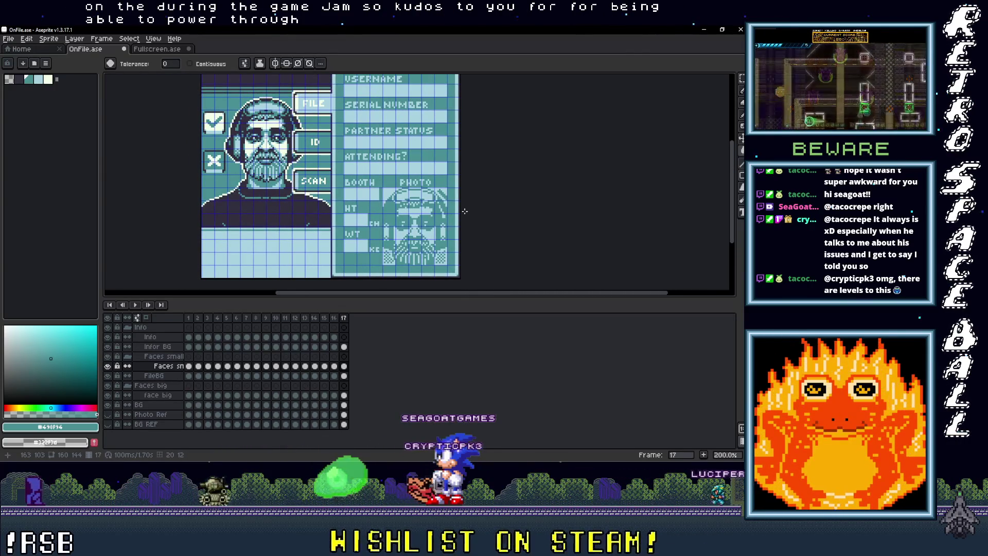
scroll(440, 213, down, 1)
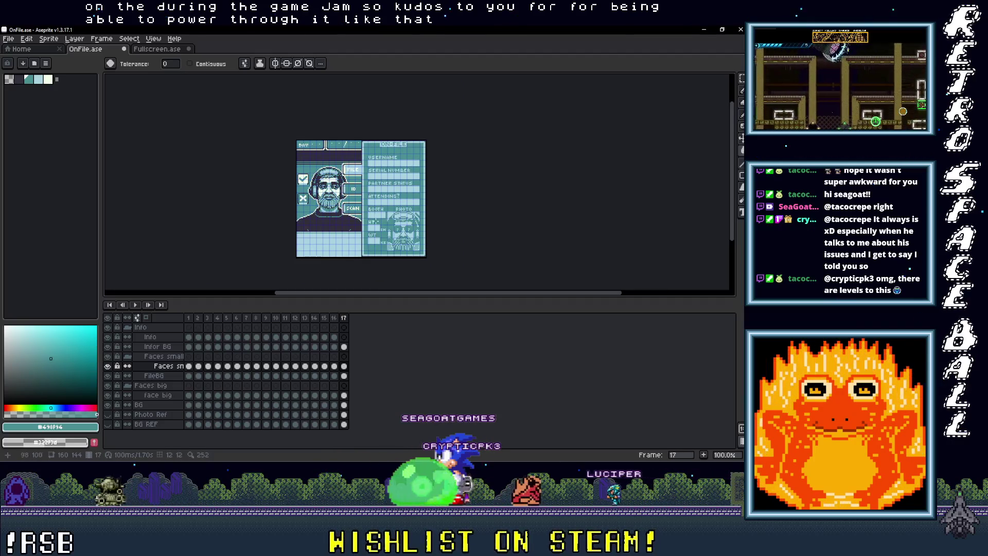
scroll(339, 182, up, 1)
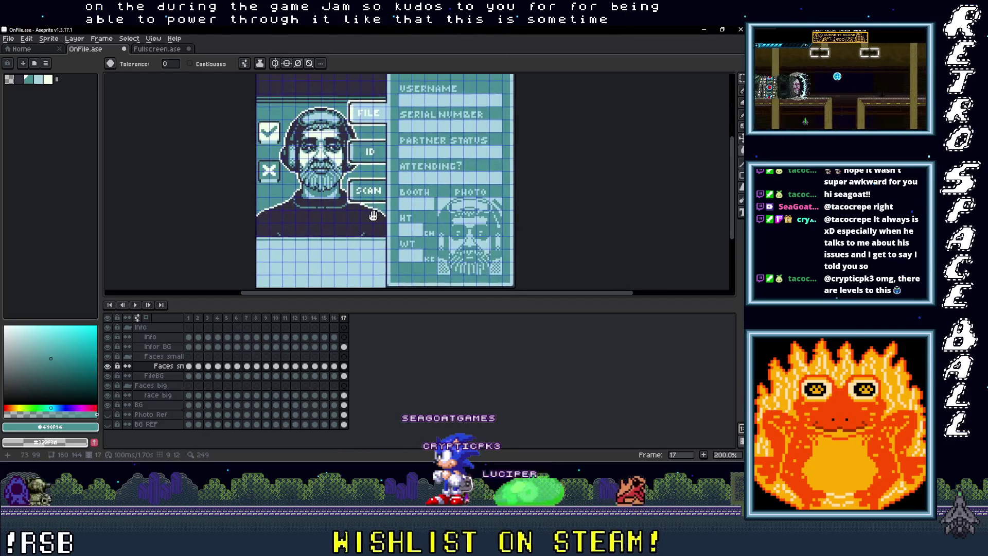
scroll(372, 232, down, 1)
scroll(391, 212, up, 1)
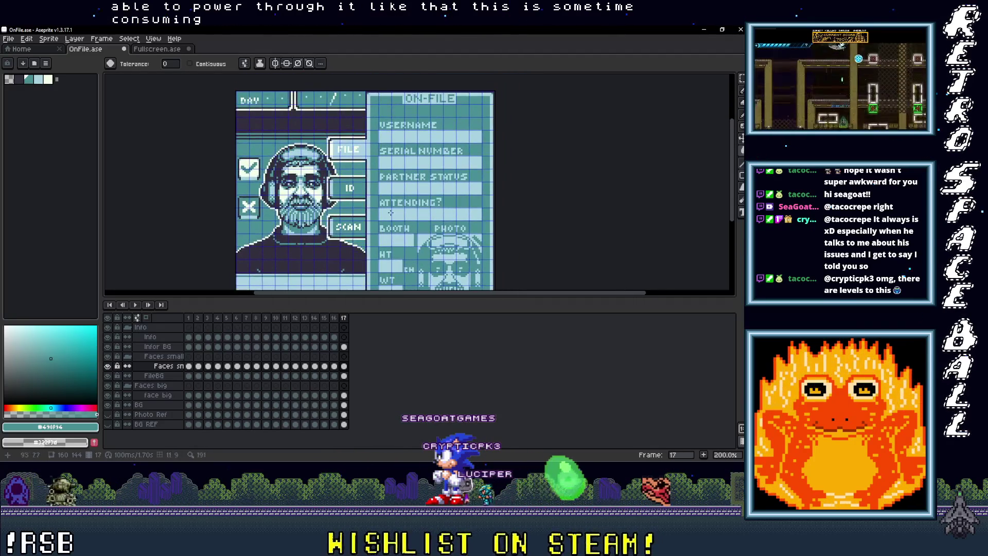
Activate the Info layer's frame 17 cel and reframe the view around the ON-FILE card.
click(344, 337)
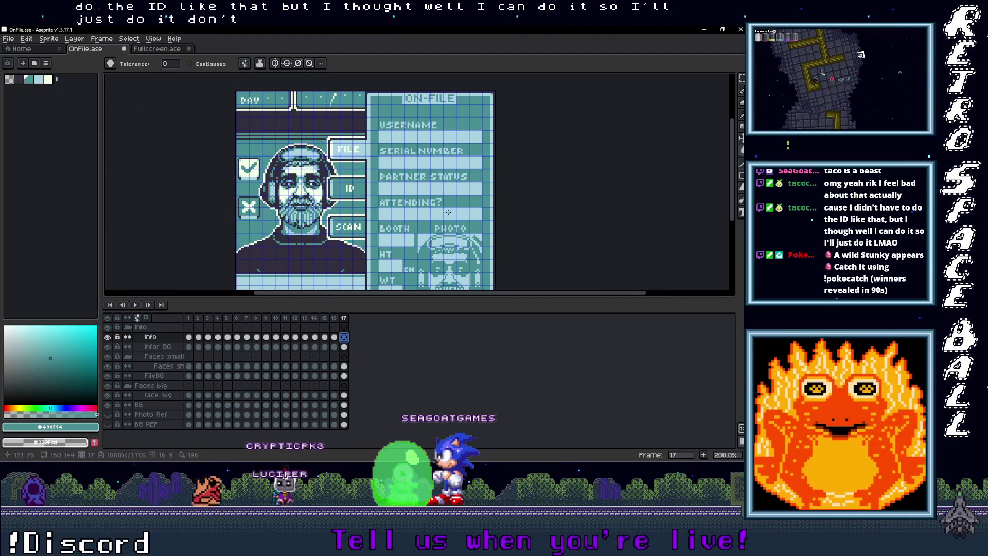
scroll(449, 211, down, 1)
scroll(449, 212, up, 1)
mouse_move(453, 220)
mouse_down()
mouse_move(406, 149)
mouse_move(407, 157)
mouse_up()
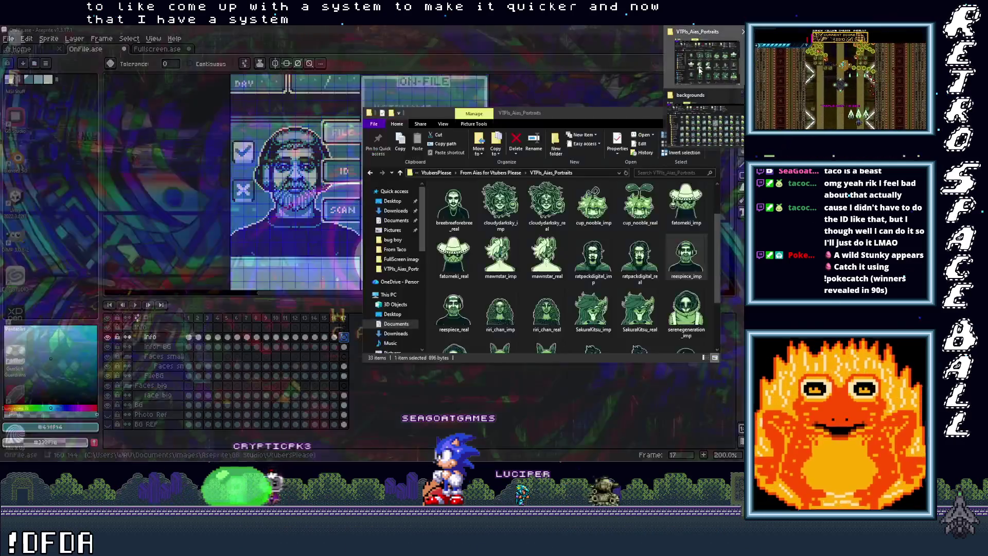
click(699, 69)
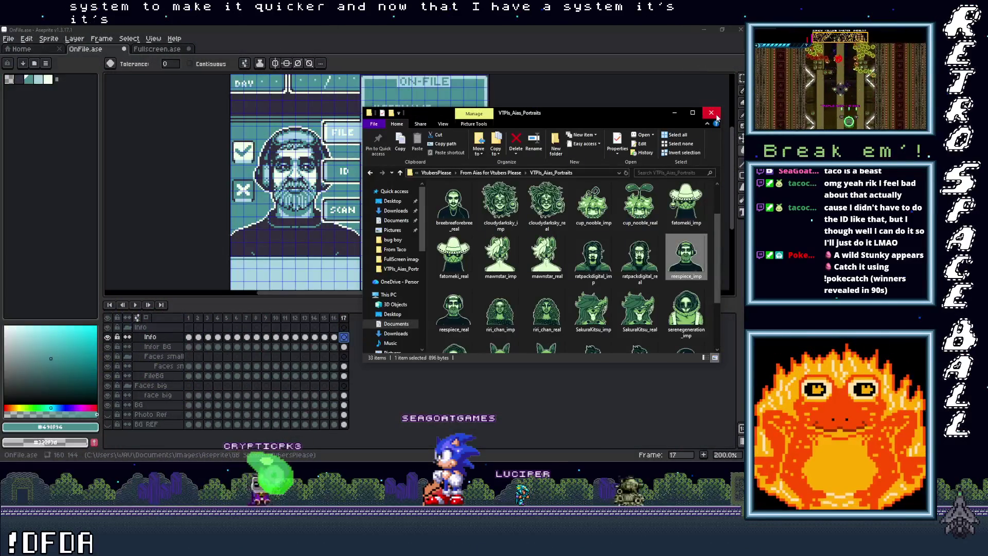
double_click(673, 277)
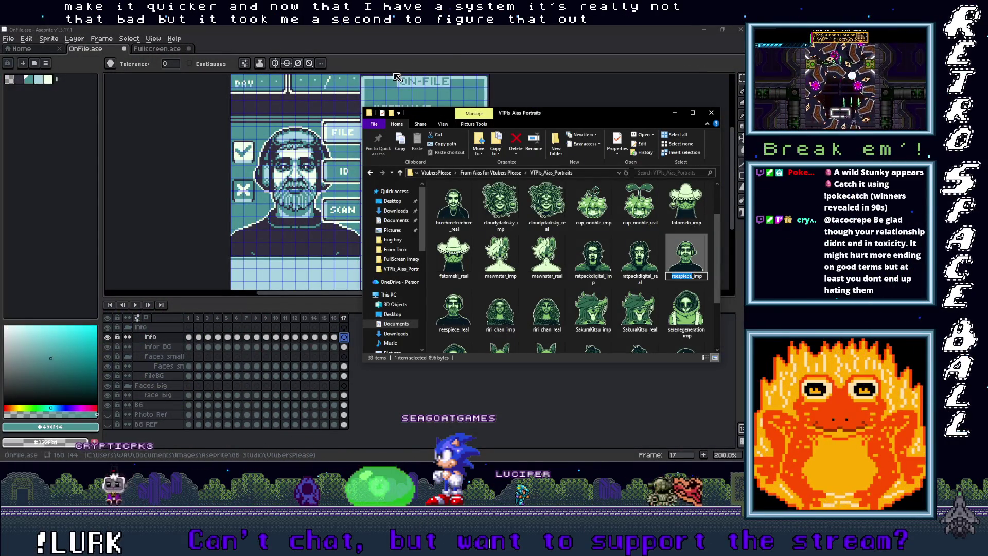
click(449, 47)
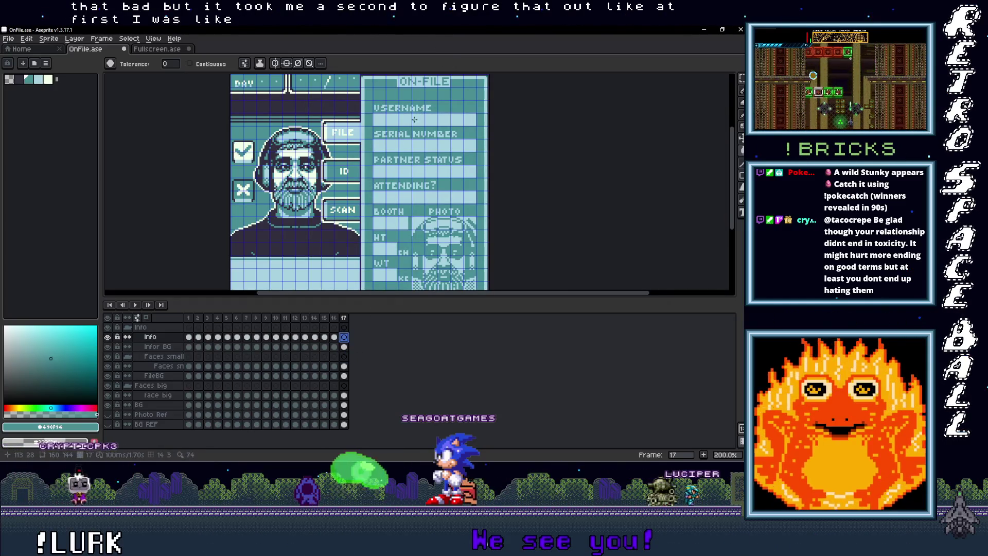
Type the guest's username into the USERNAME box with the Text tool.
scroll(414, 120, up, 2)
key(t)
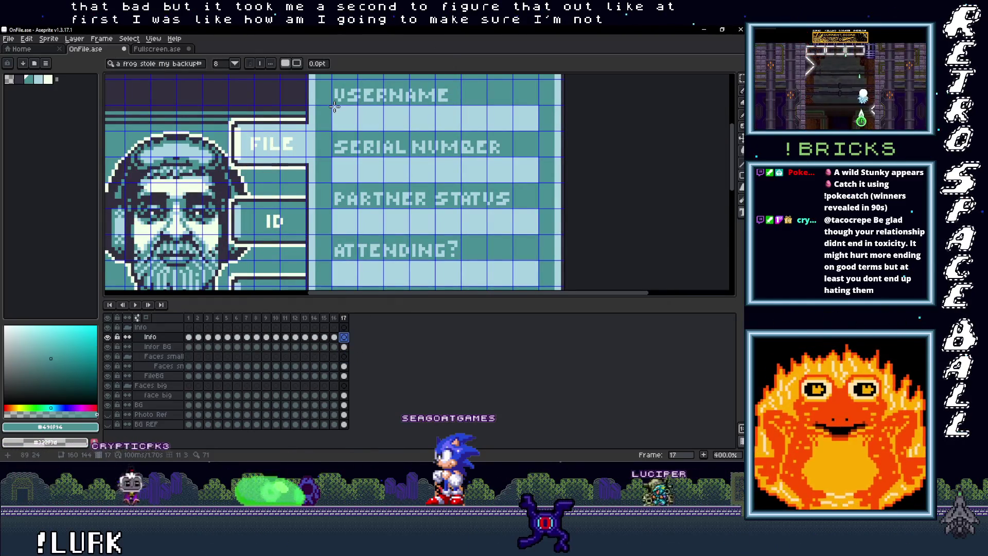
drag(335, 107, 538, 129)
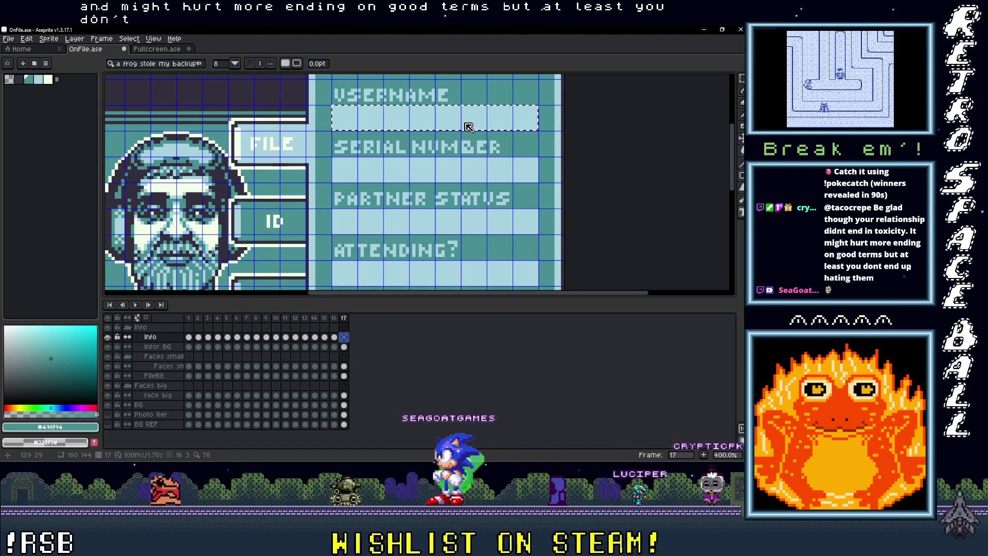
drag(438, 169, 436, 225)
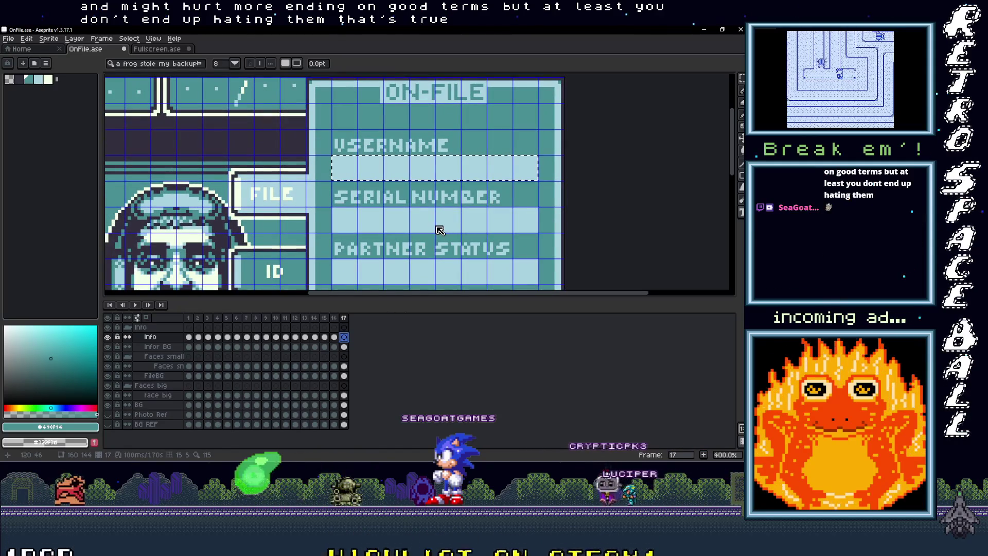
click(397, 180)
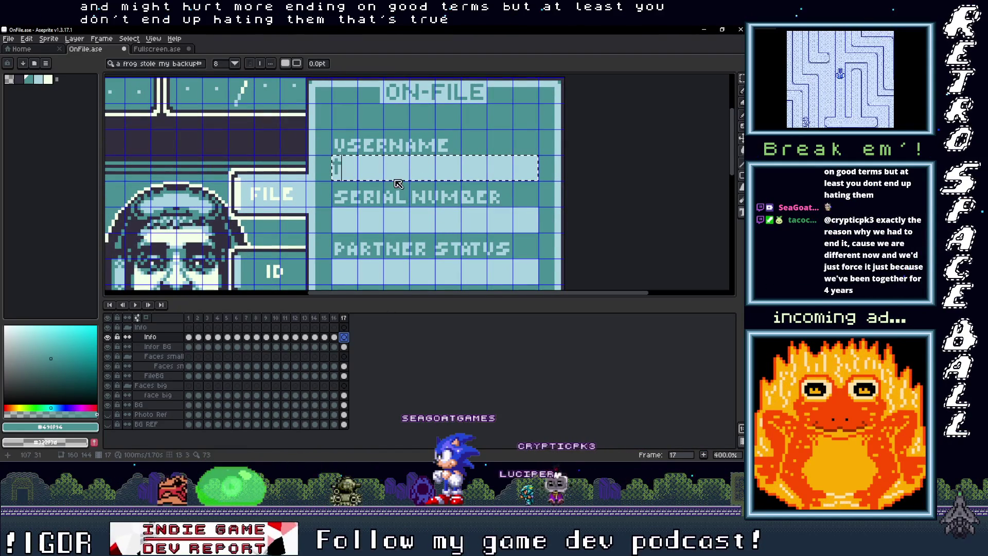
text(eesespiece)
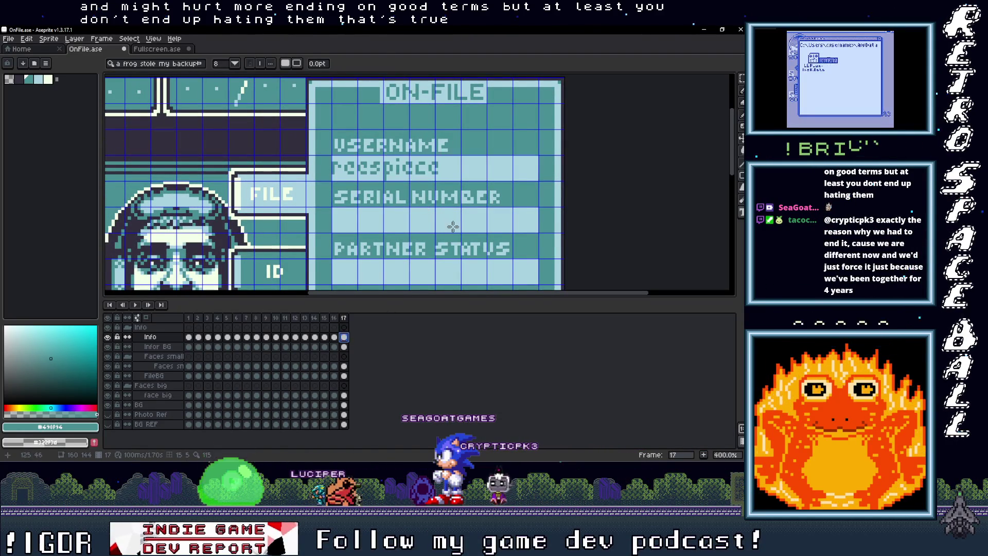
key(Return)
Reposition the username text within the USERNAME field and confirm it.
scroll(406, 180, up, 2)
drag(296, 148, 415, 174)
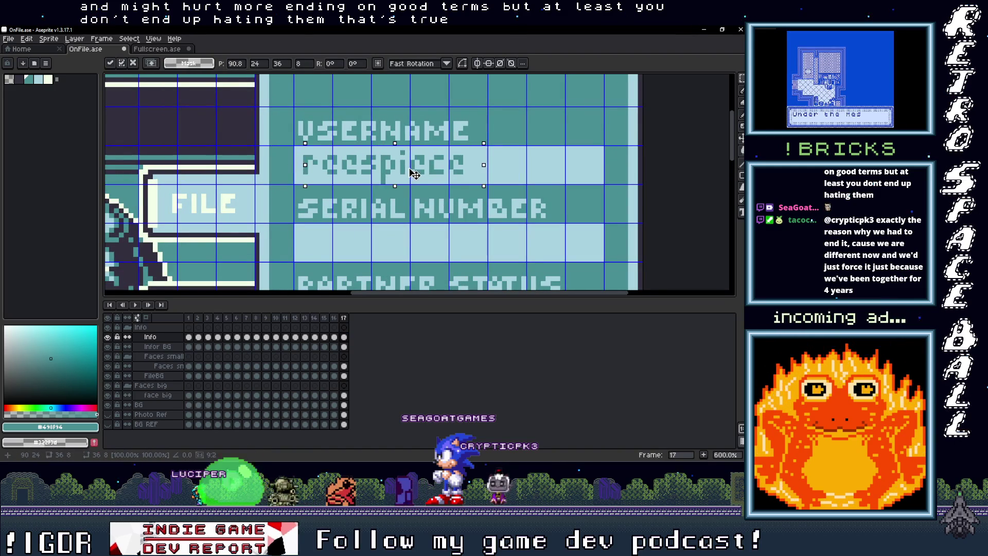
scroll(417, 174, down, 3)
key(Return)
scroll(412, 174, down, 3)
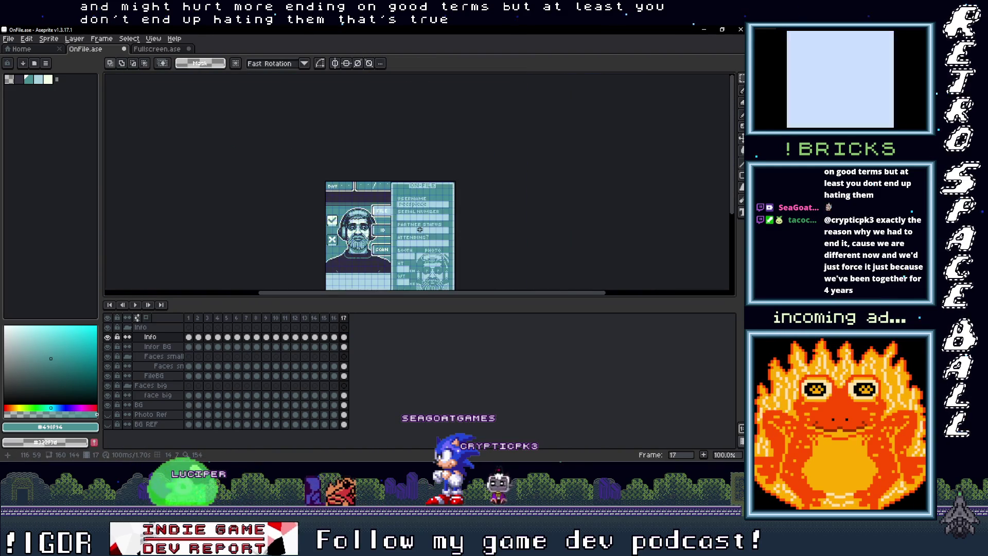
scroll(404, 174, up, 6)
scroll(404, 173, up, 2)
Sample the card's light blue colour for the Pencil and zoom out to check the card.
key(i)
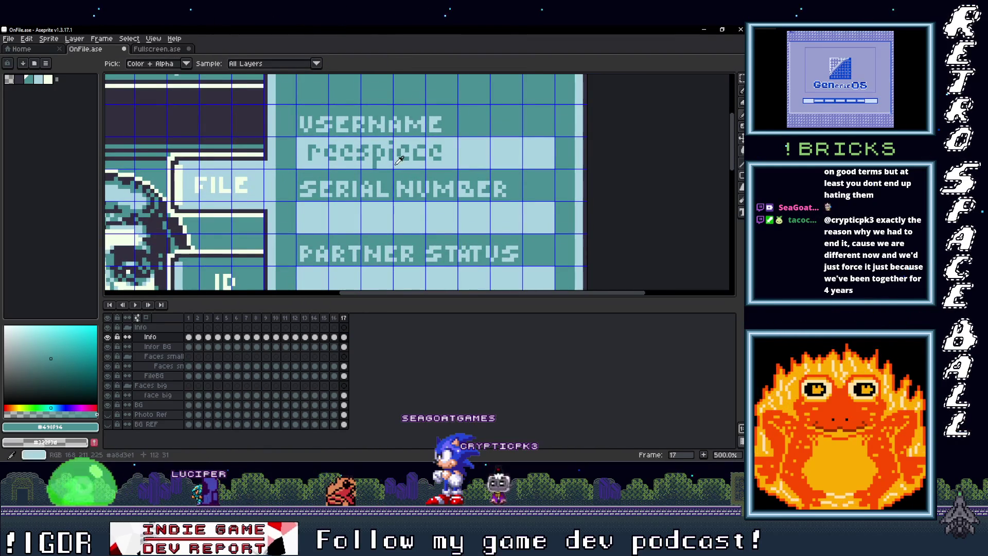
click(399, 160)
key(b)
scroll(461, 208, down, 2)
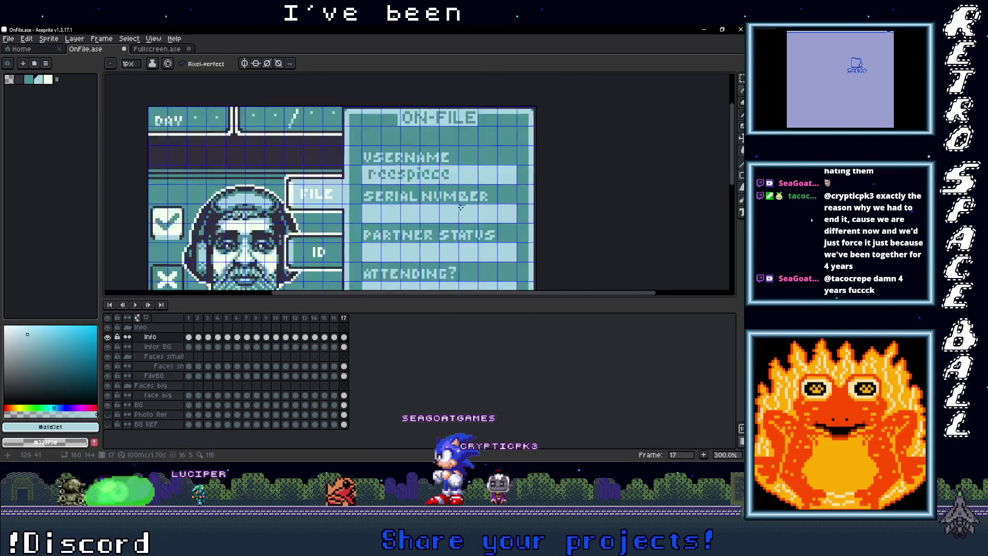
scroll(461, 207, down, 1)
scroll(413, 189, up, 1)
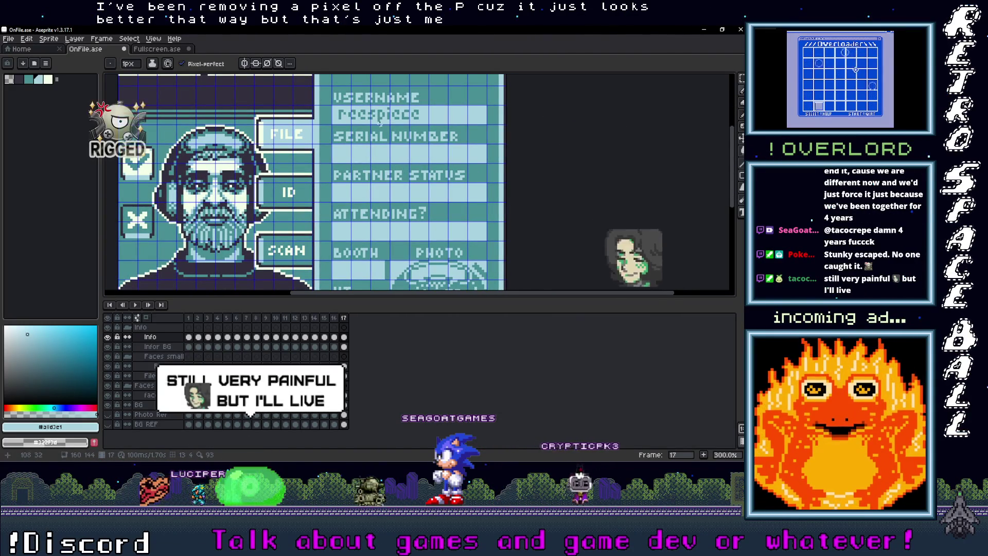
scroll(379, 123, up, 3)
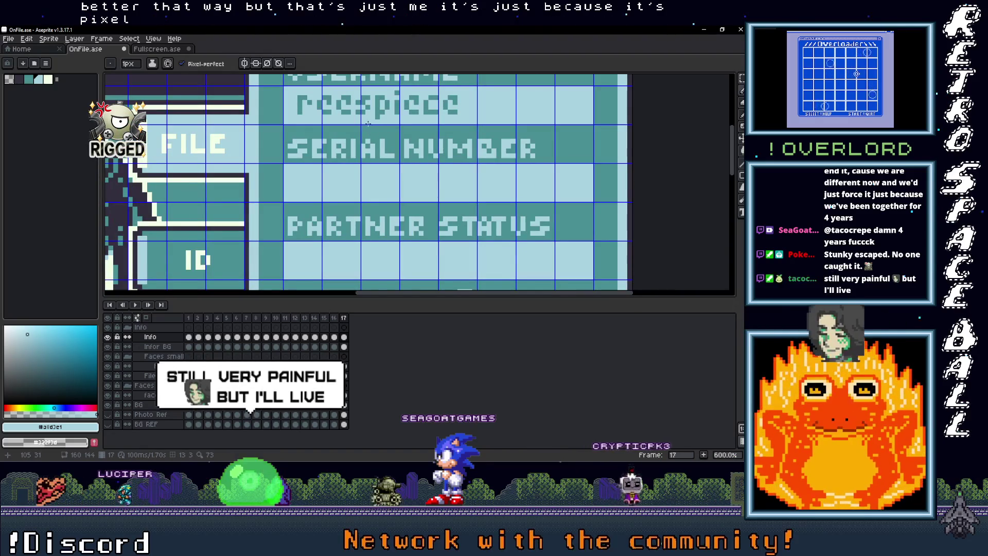
scroll(434, 148, down, 2)
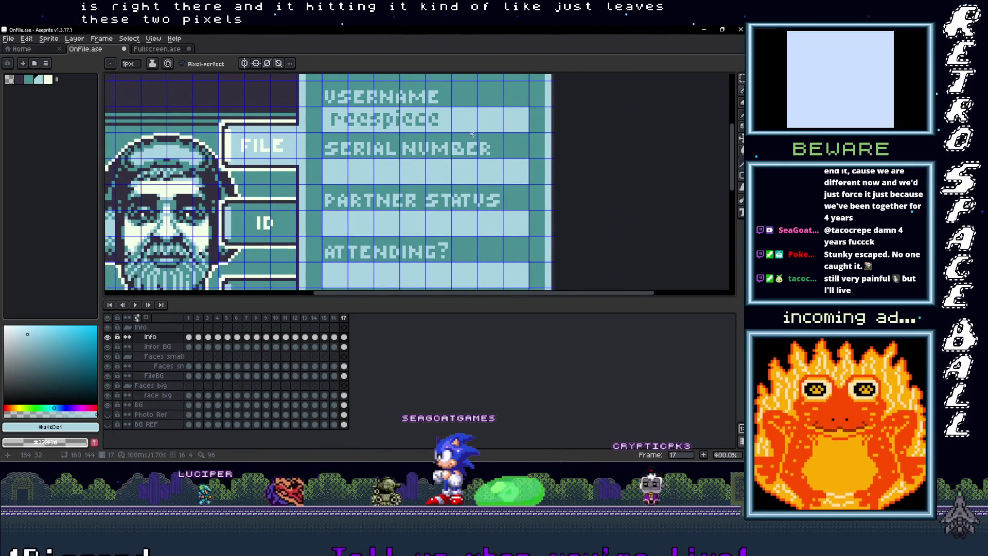
scroll(465, 137, down, 2)
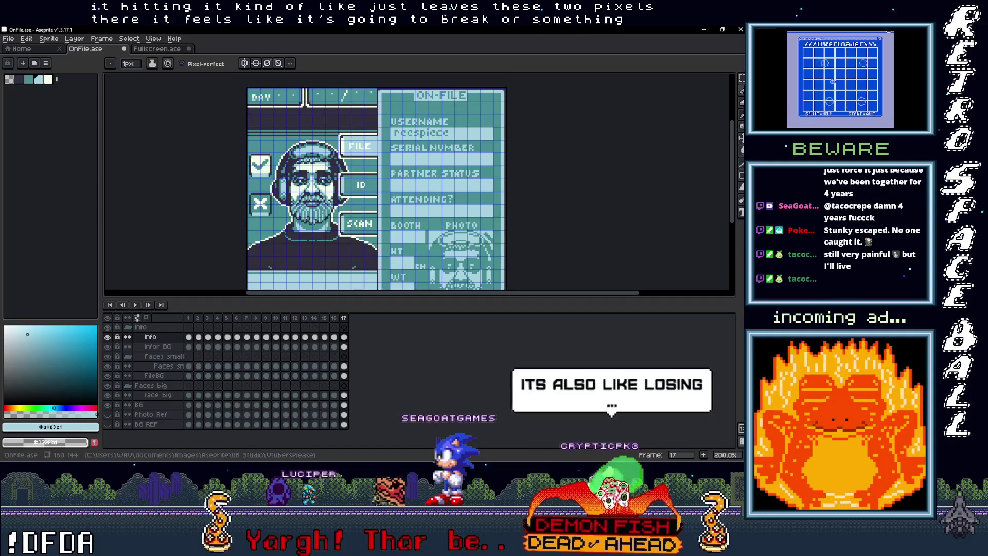
click(693, 94)
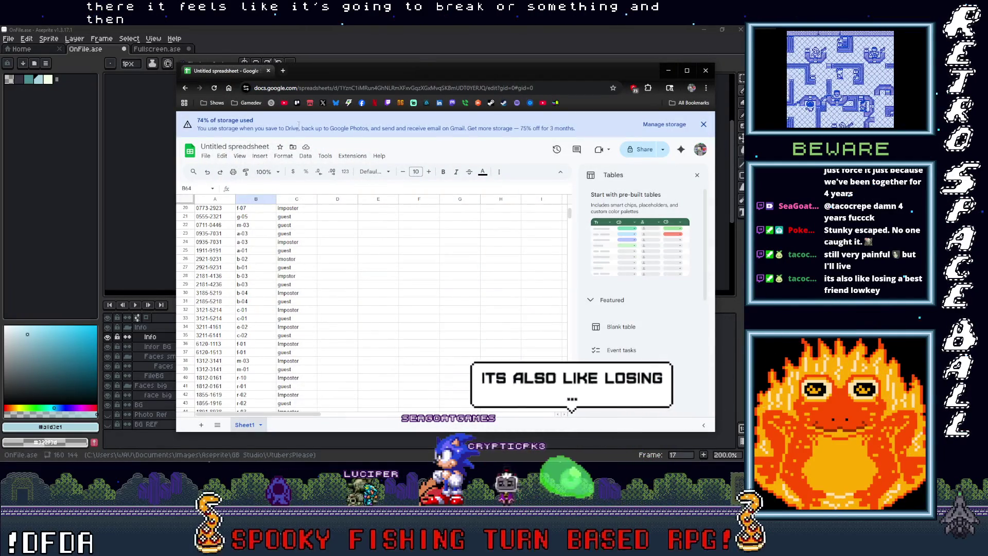
Copy serial number 1855-1916 from cell A43 in the Google Sheets list, then return to Aseprite.
scroll(267, 288, down, 3)
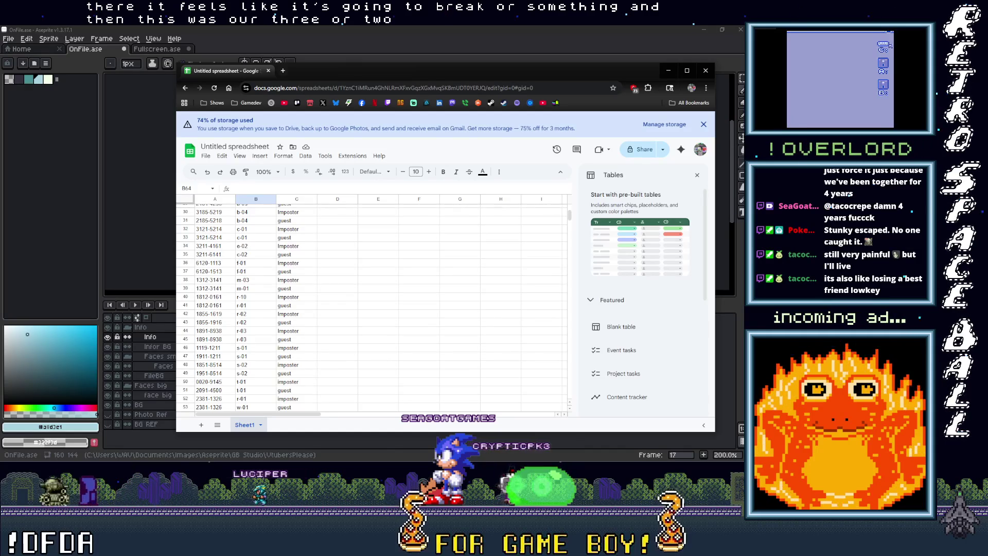
key(alt+Tab)
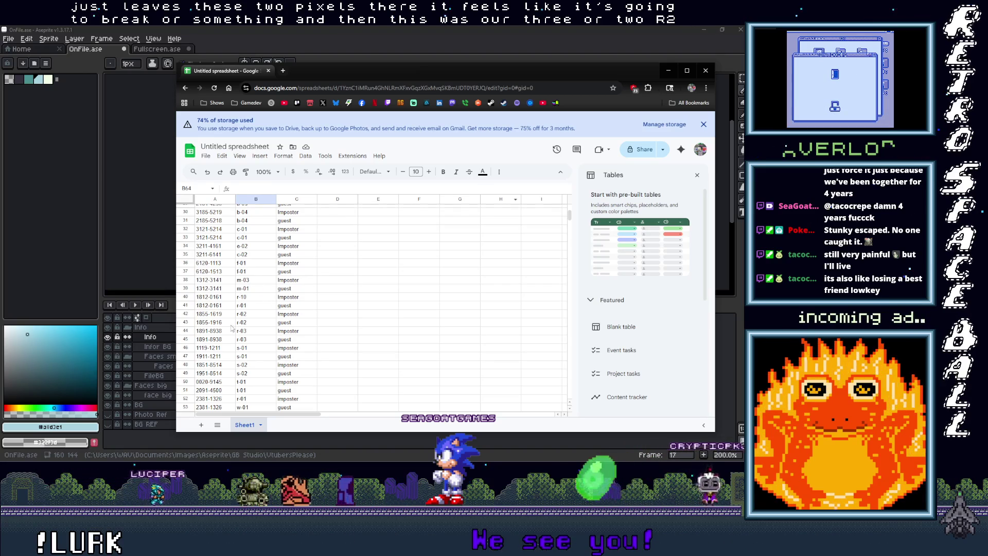
double_click(213, 322)
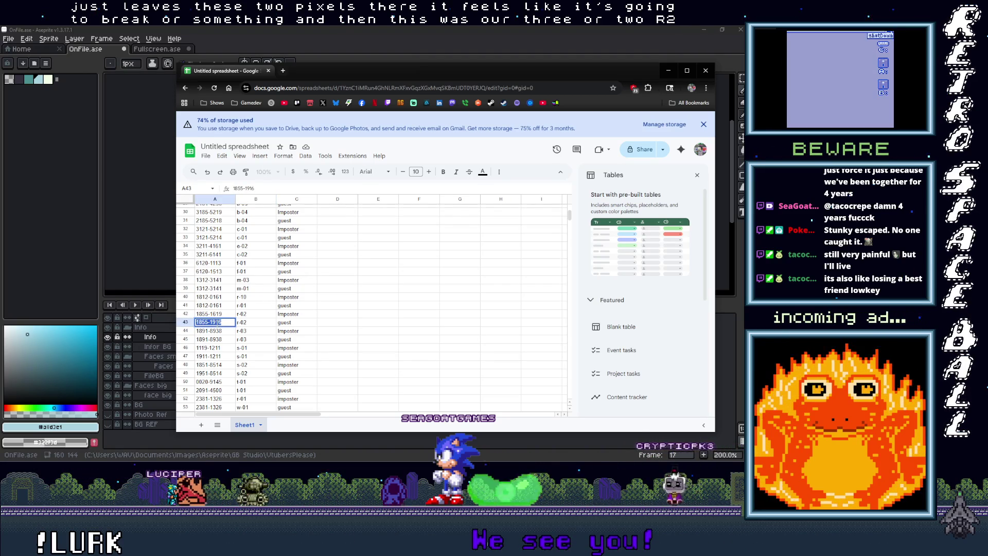
key(alt+Tab)
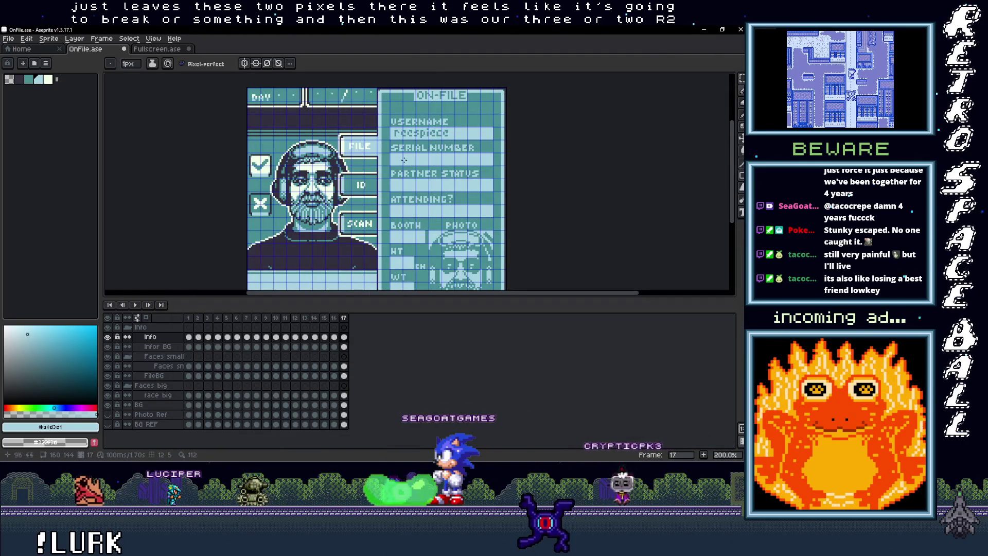
Write 1855-1916 in teal text in the row under SERIAL NUMBER.
key(t)
scroll(393, 154, up, 2)
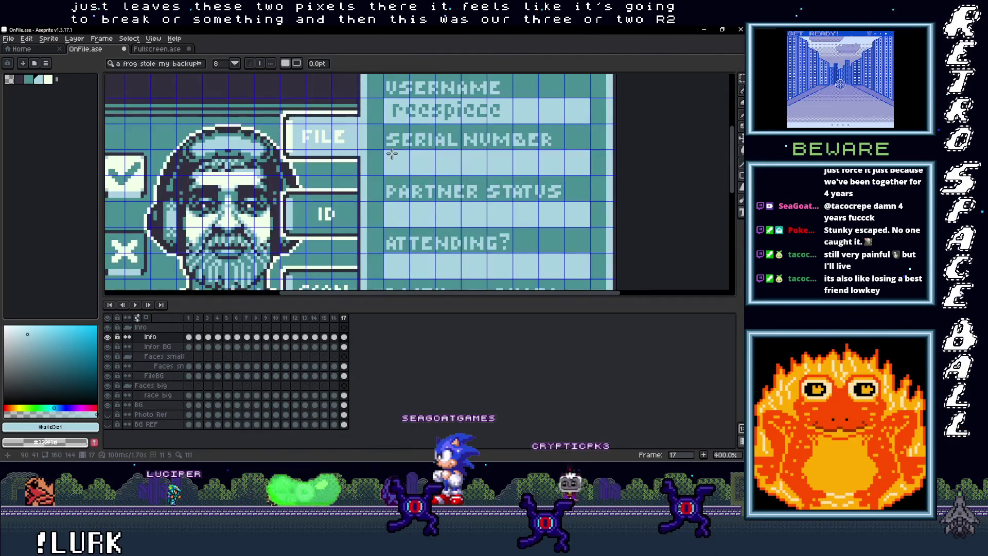
drag(384, 150, 591, 174)
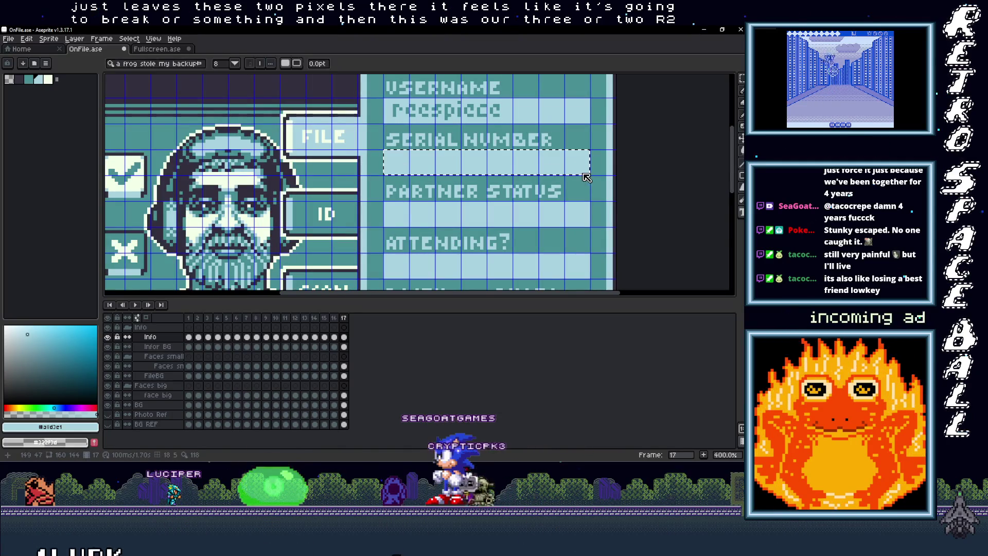
key(Escape)
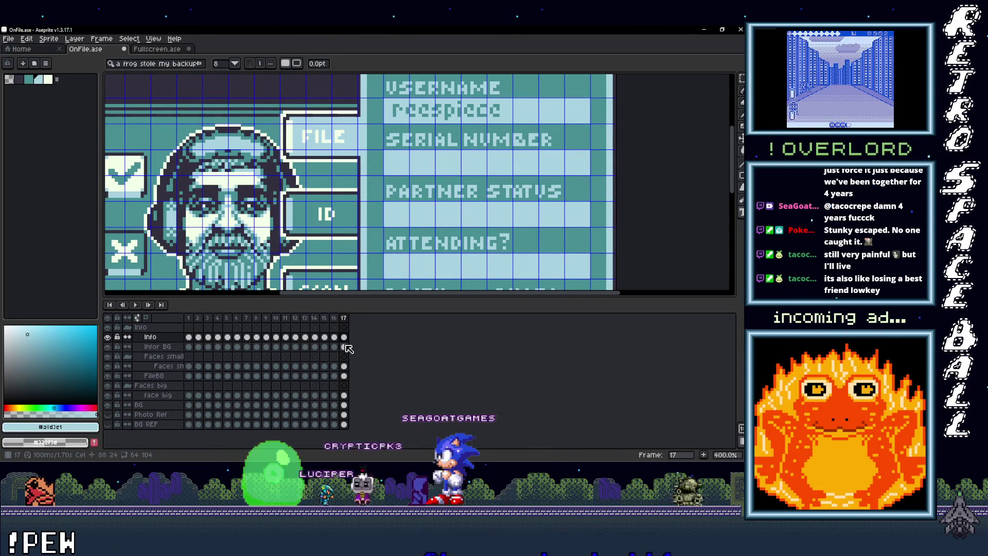
key(bracketleft)
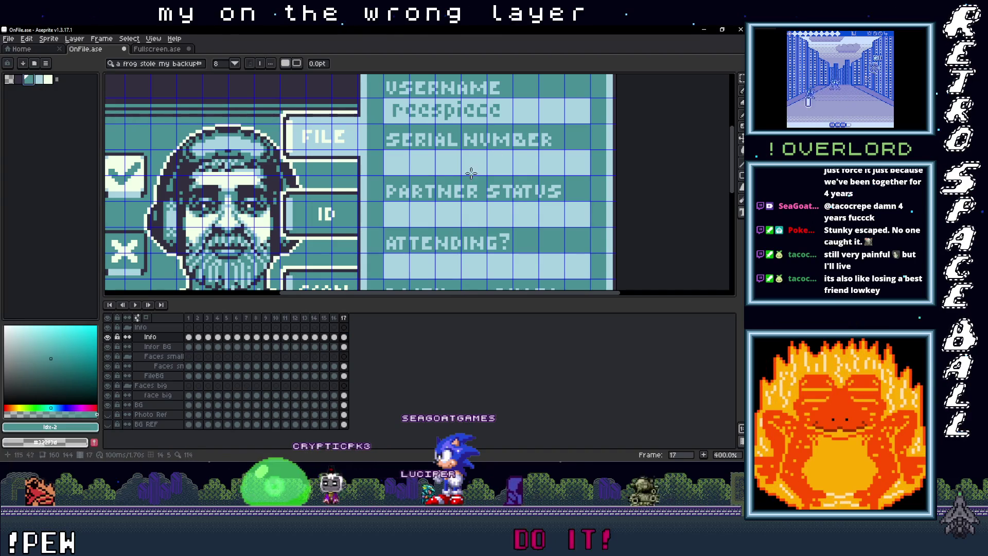
scroll(386, 150, up, 2)
drag(383, 150, 687, 183)
text(1855-1916)
key(Return)
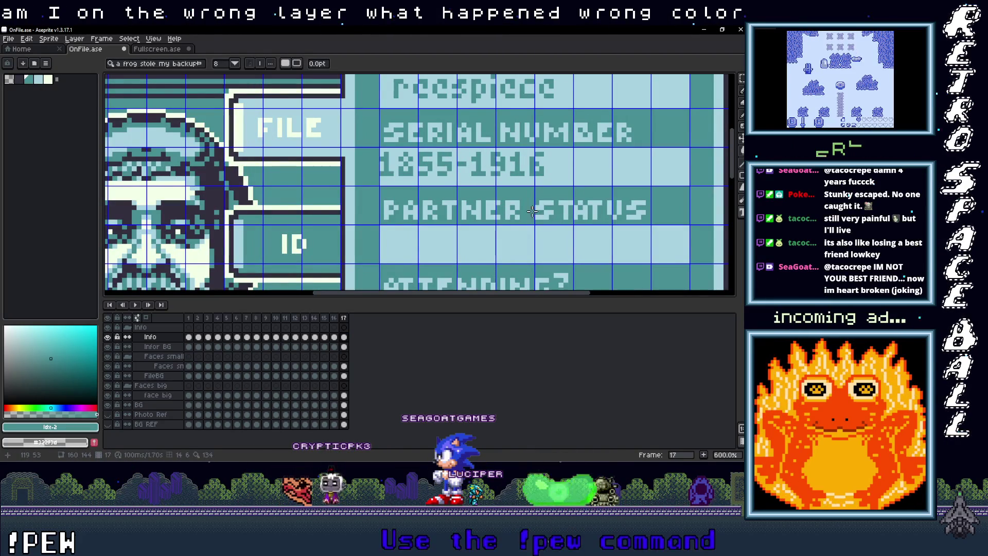
Select the 1855-1916 text and nudge it neatly into position.
key(m)
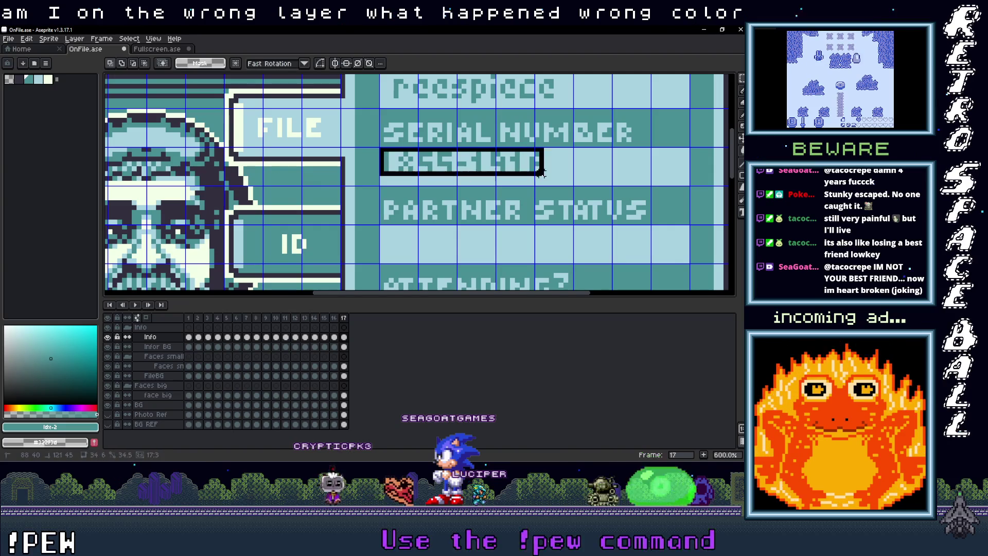
drag(540, 172, 546, 178)
key(ctrl+t)
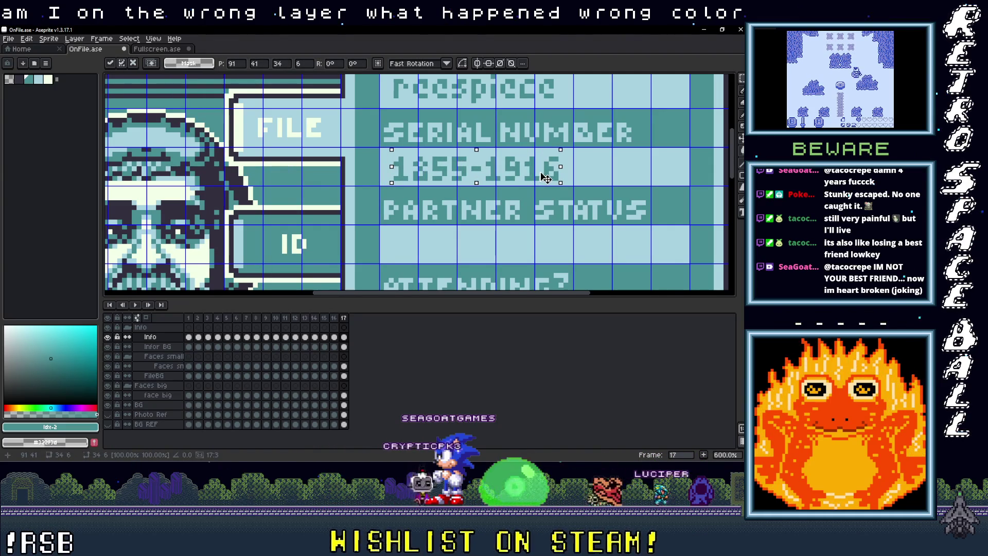
click(447, 251)
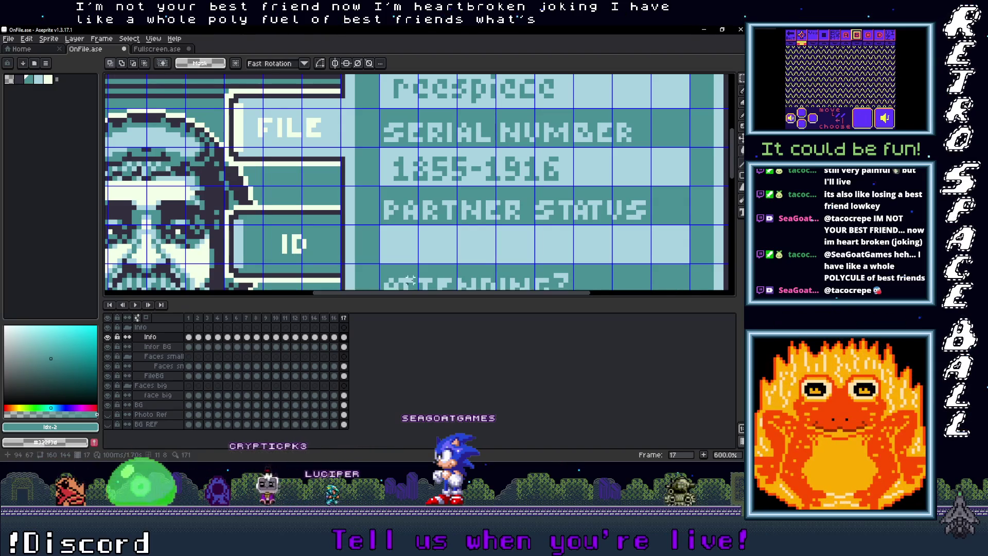
scroll(548, 210, down, 2)
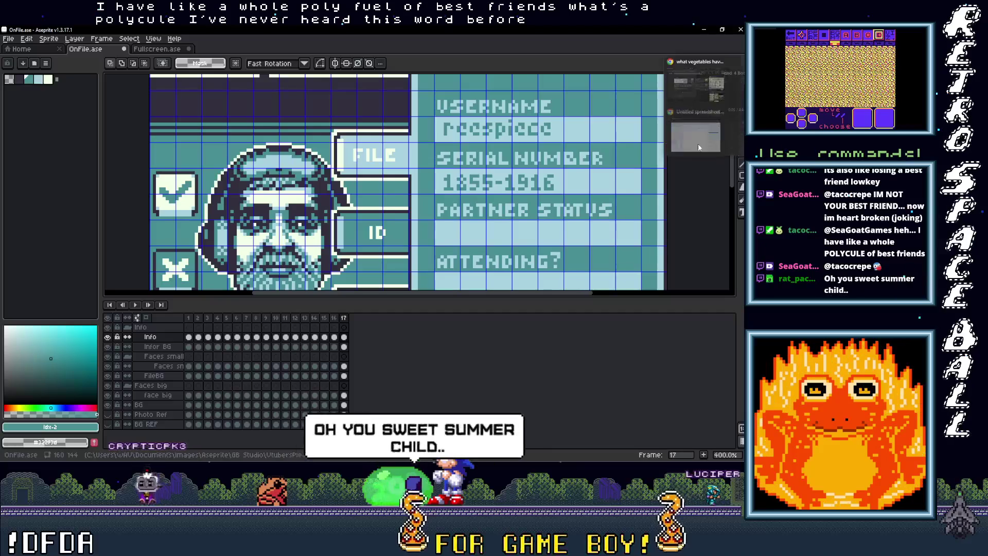
scroll(476, 195, down, 1)
Write No under PARTNER STATUS, shifted slightly right and committed.
drag(476, 196, 478, 195)
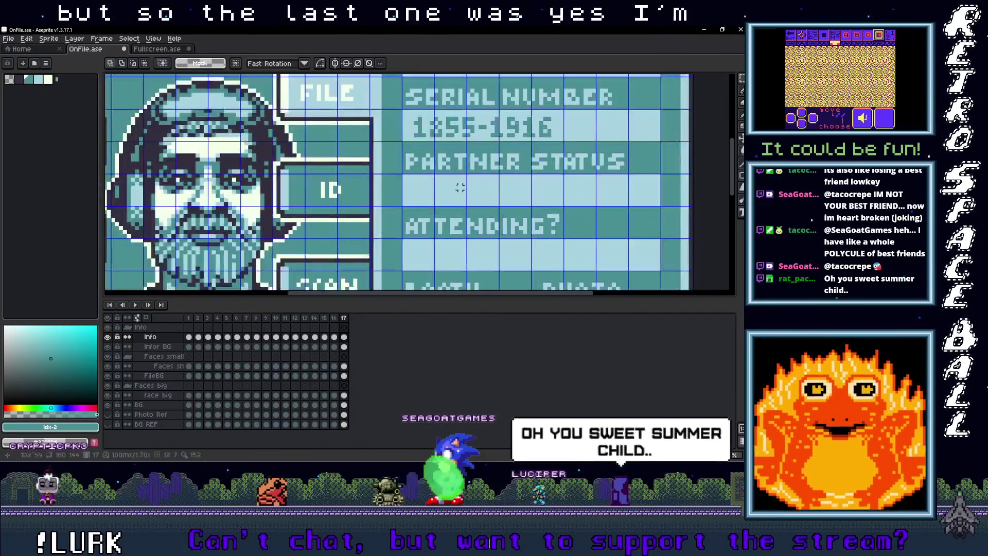
scroll(476, 189, up, 2)
drag(404, 176, 540, 205)
click(538, 230)
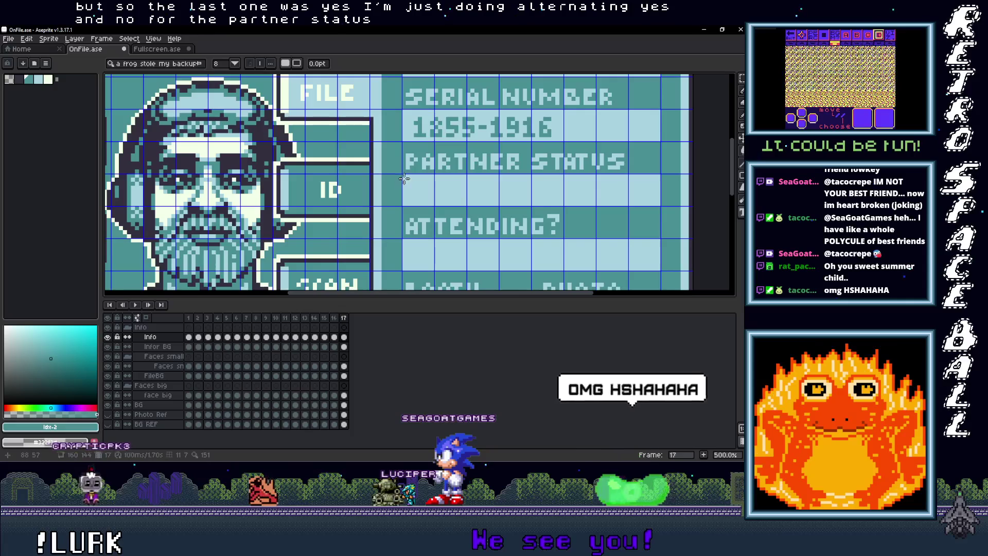
mouse_move(403, 175)
mouse_down()
mouse_move(541, 200)
mouse_move(660, 205)
mouse_up()
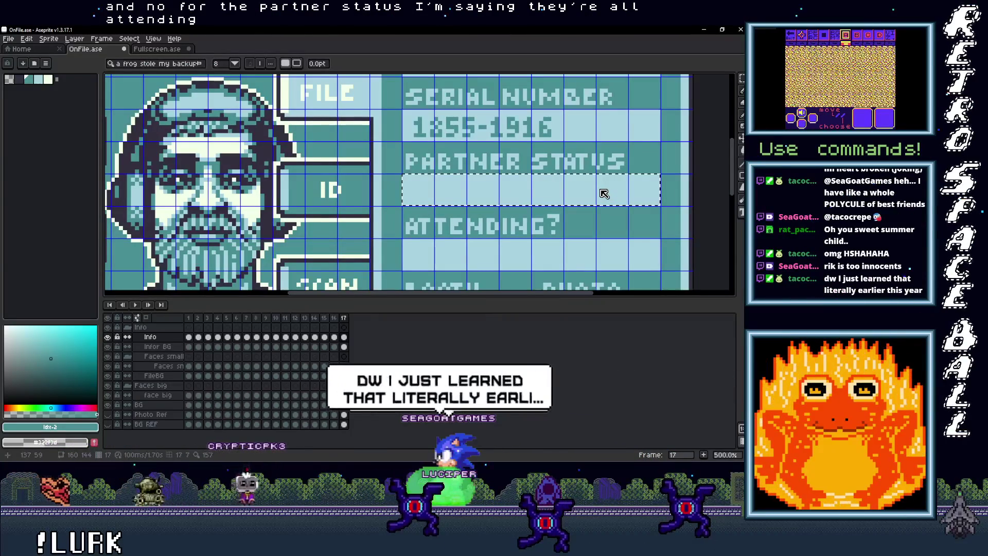
text(N)
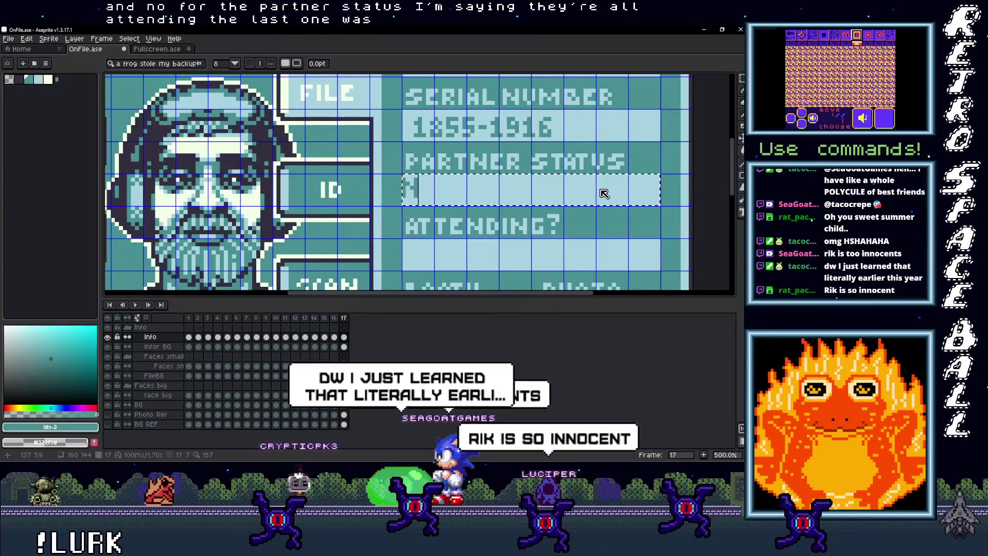
text(o)
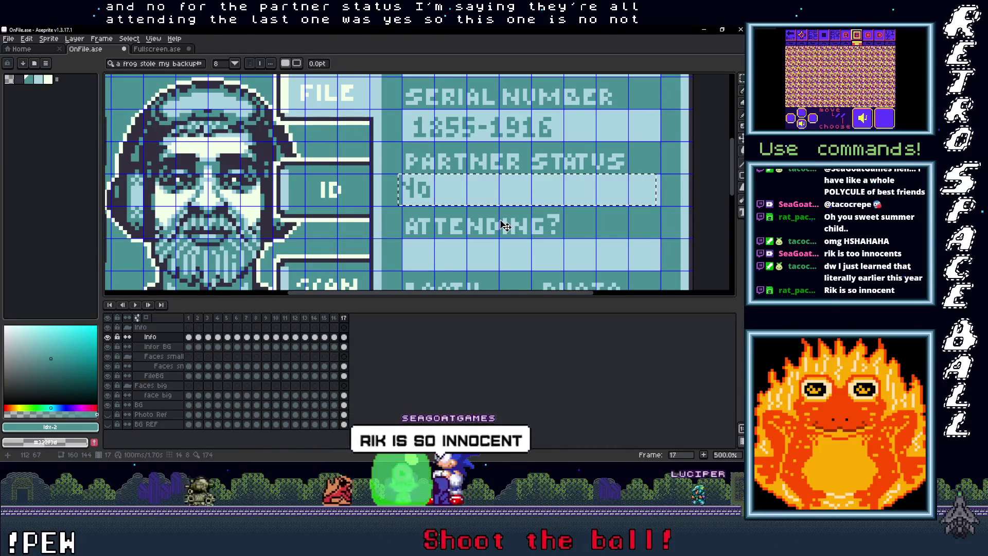
text(m)
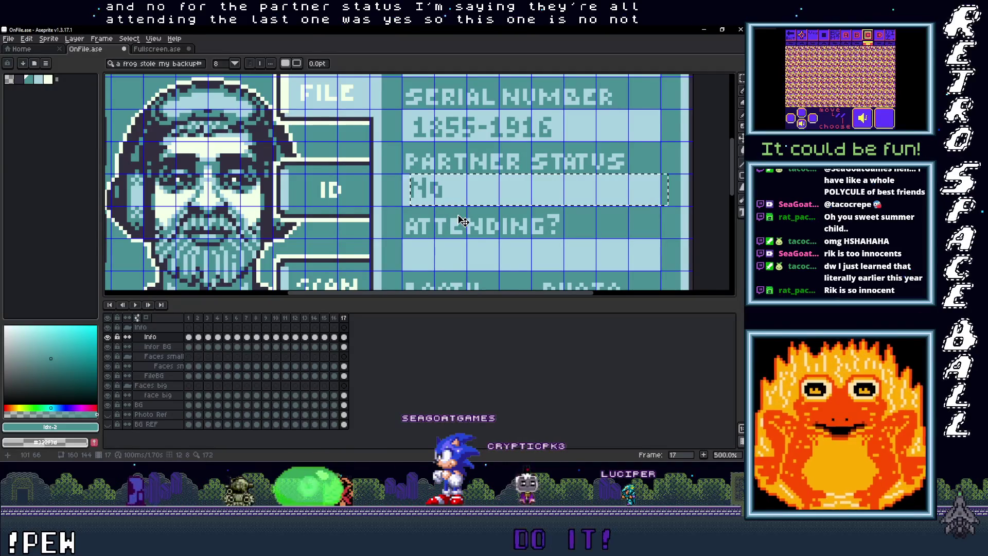
drag(461, 220, 465, 221)
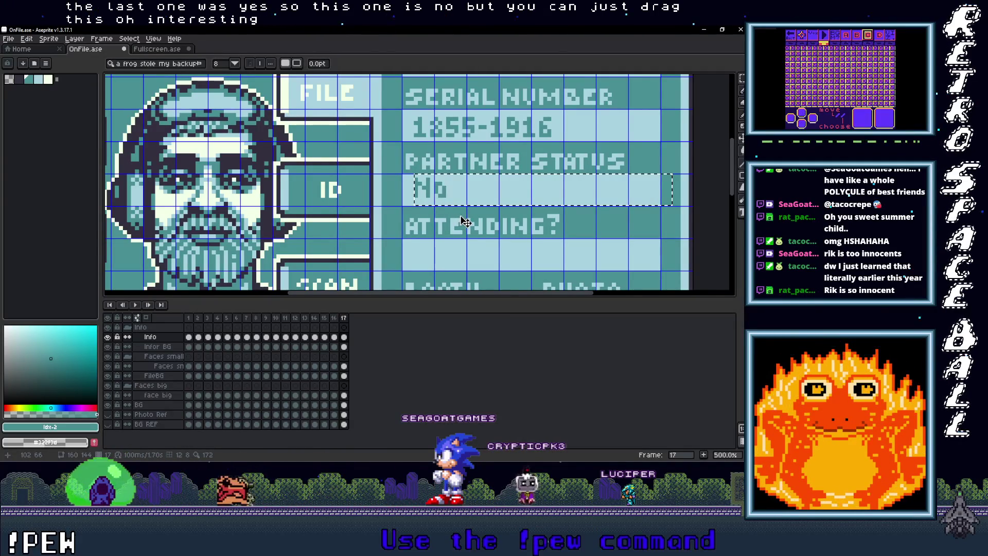
click(463, 234)
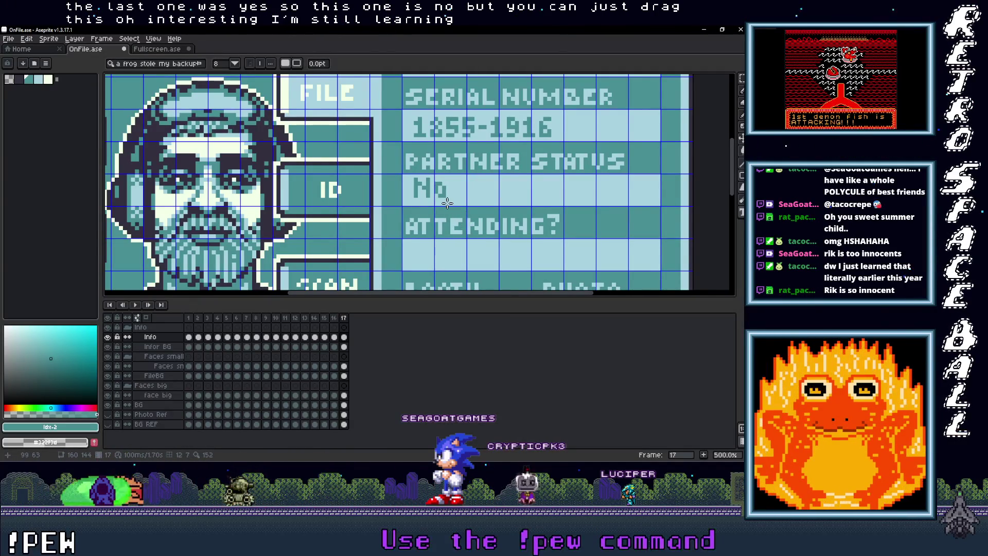
key(m)
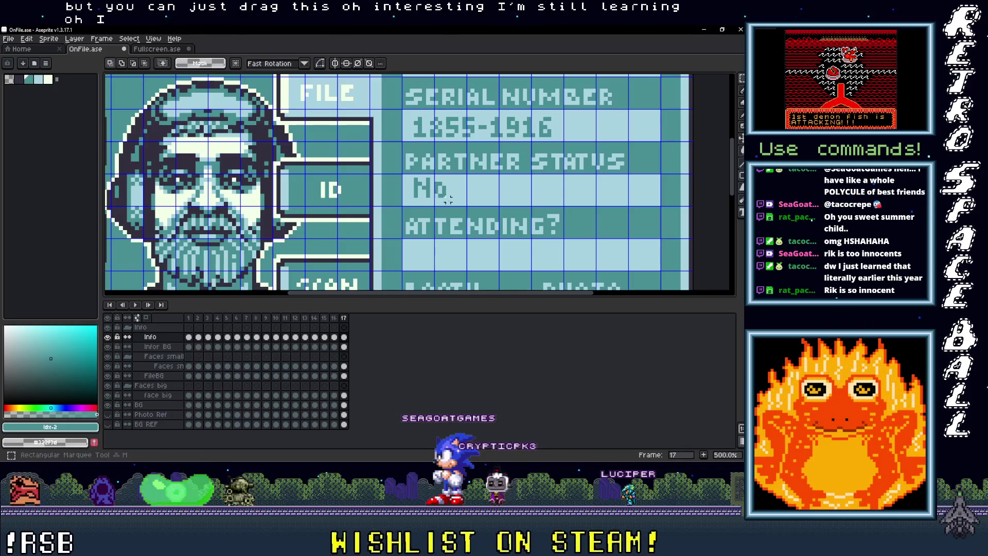